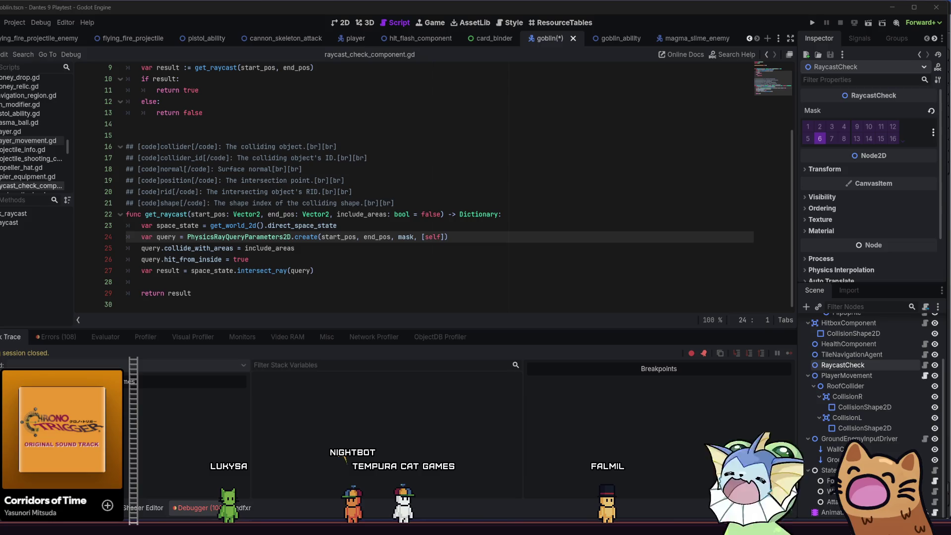
# Scroll back up through raycast_check_component.gd to review it before the playtest.
pyautogui.scroll(1, 312, 237)
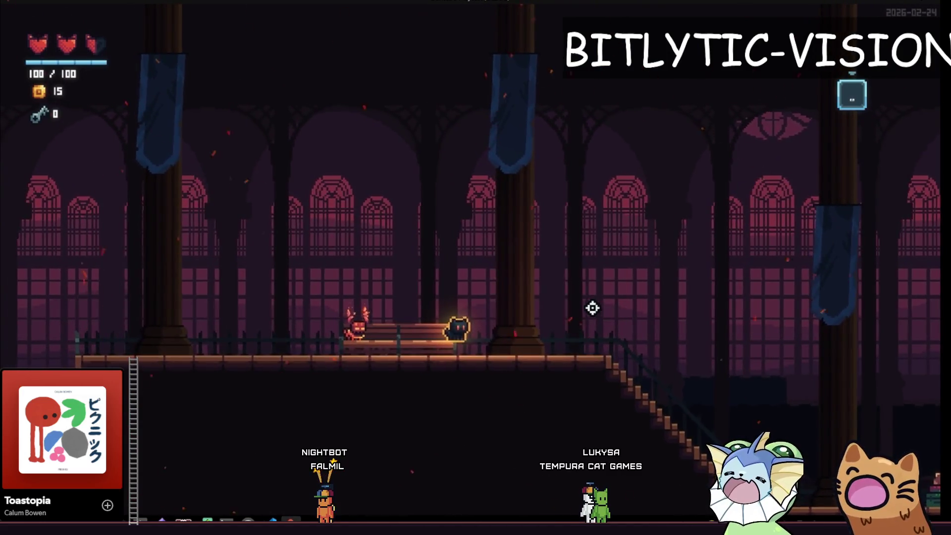
# Shoot and attack the red enemy, moving left and jumping beside it.
pyautogui.click(367, 319)
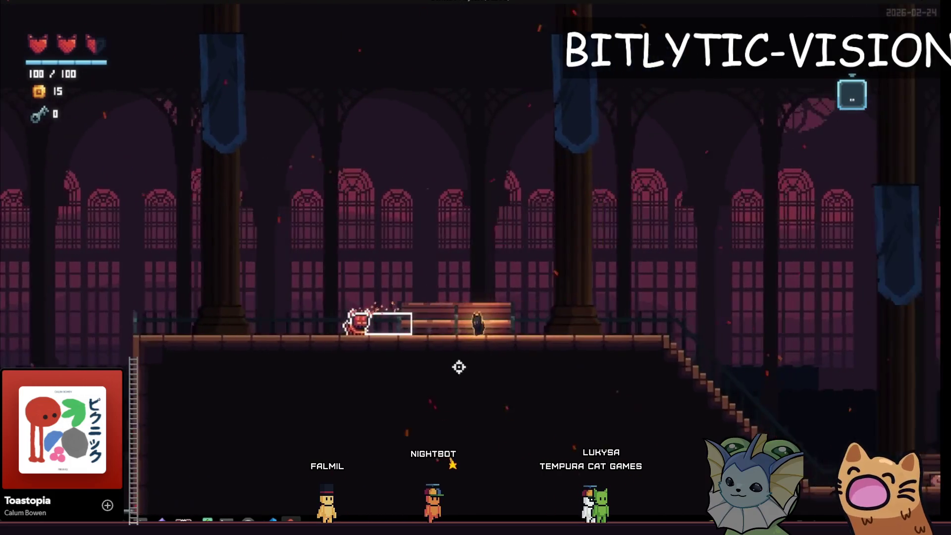
pyautogui.press('a')
pyautogui.click(371, 328)
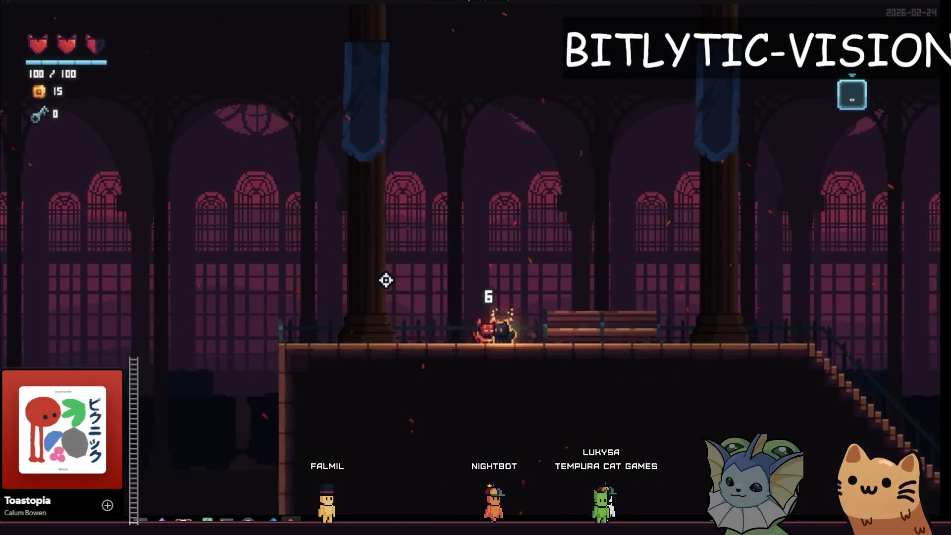
pyautogui.press('space')
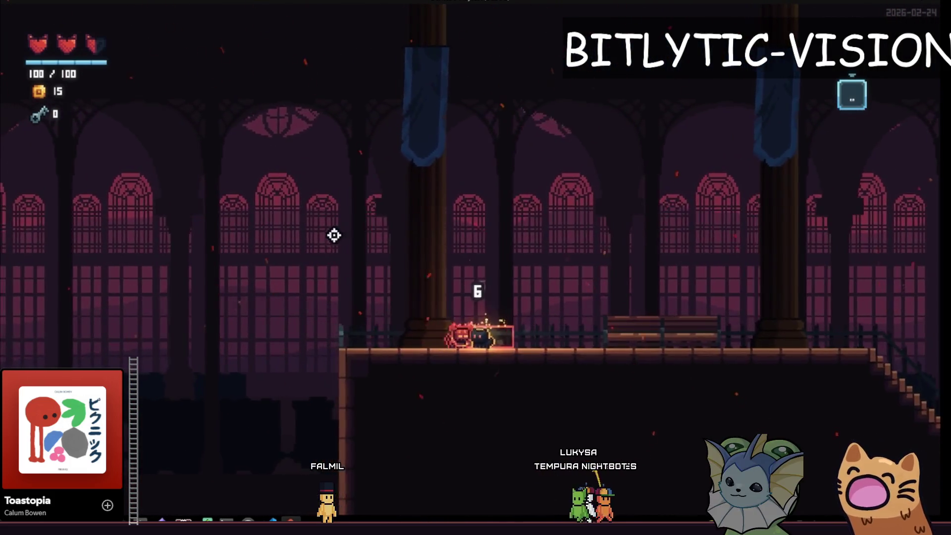
pyautogui.press('a')
pyautogui.click(323, 184)
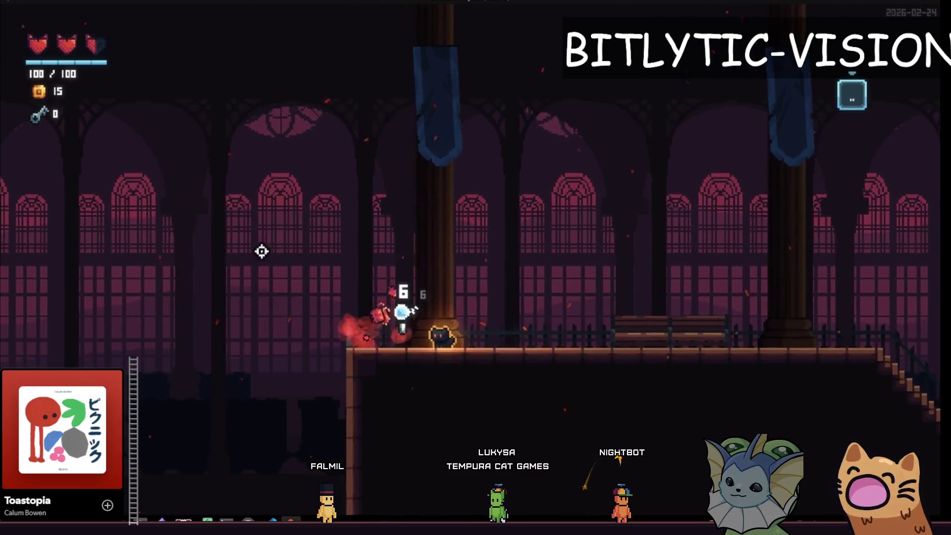
# Run and jump right across the castle hall, then head back left along the platform.
pyautogui.press('space')
pyautogui.press('d')
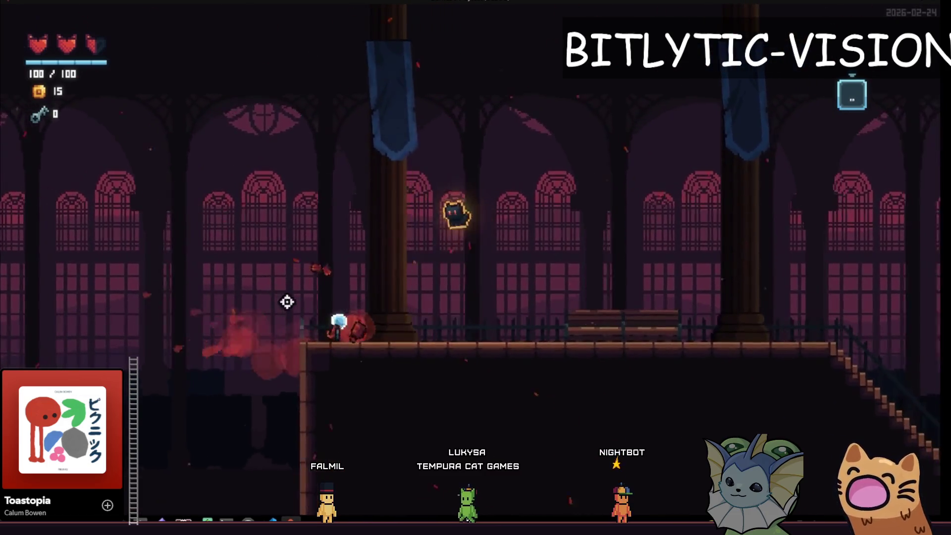
pyautogui.press('space')
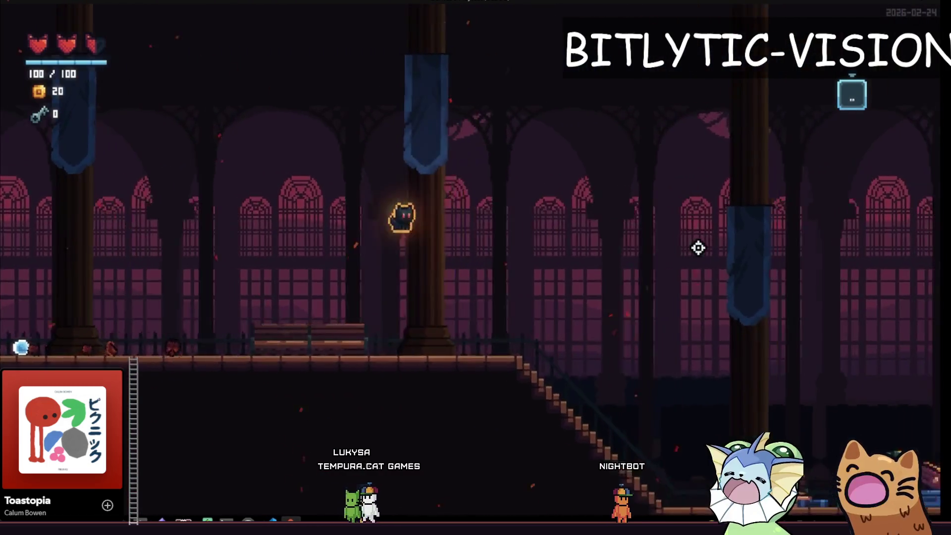
pyautogui.press('d')
pyautogui.press('space')
pyautogui.press('space')
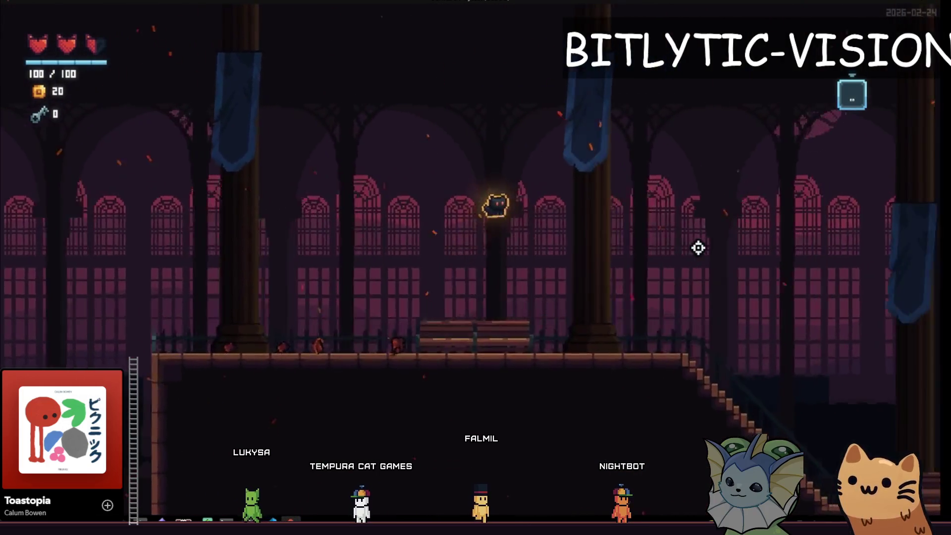
pyautogui.press('a')
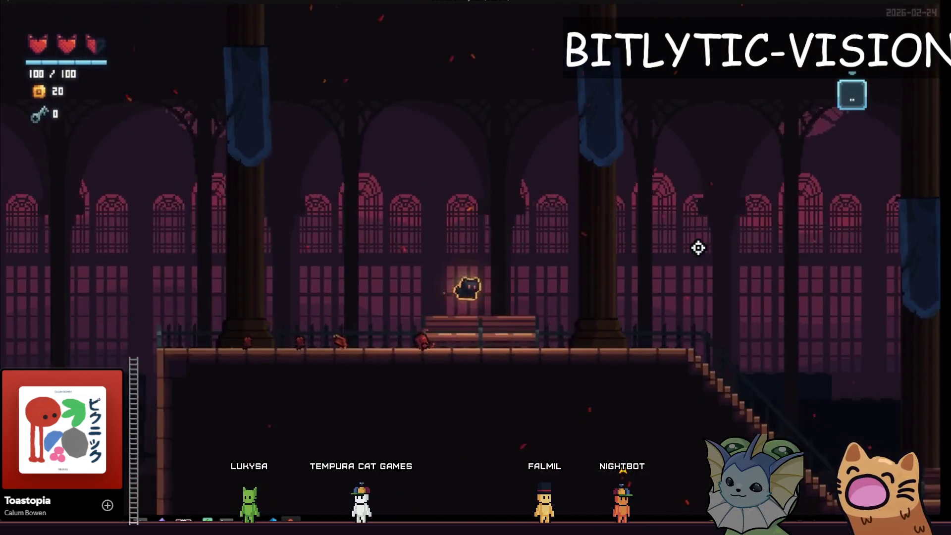
pyautogui.press('space')
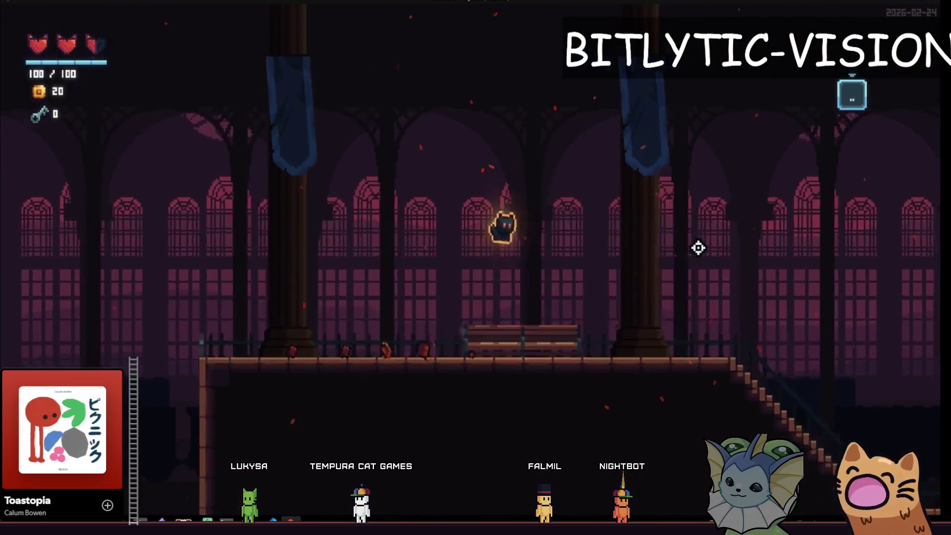
pyautogui.press('a')
pyautogui.press('space')
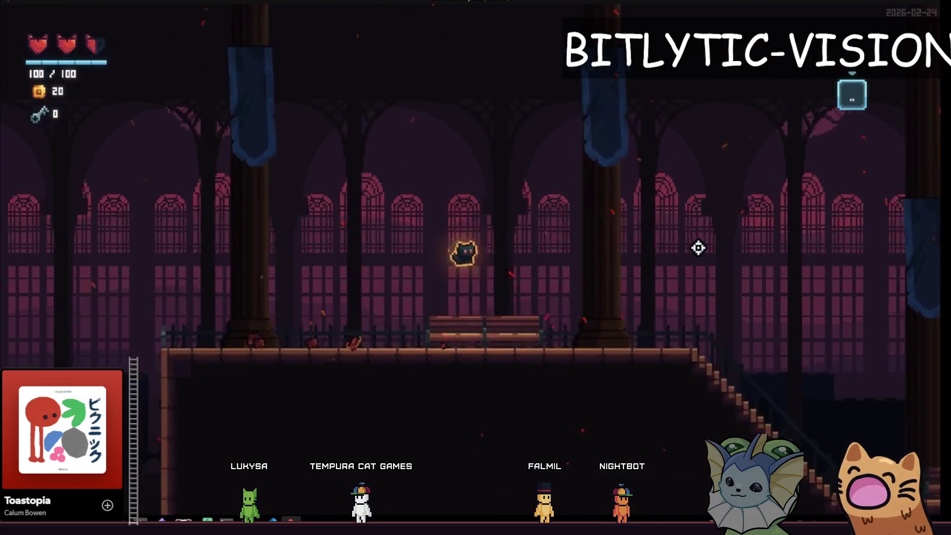
pyautogui.press('a')
pyautogui.press('space')
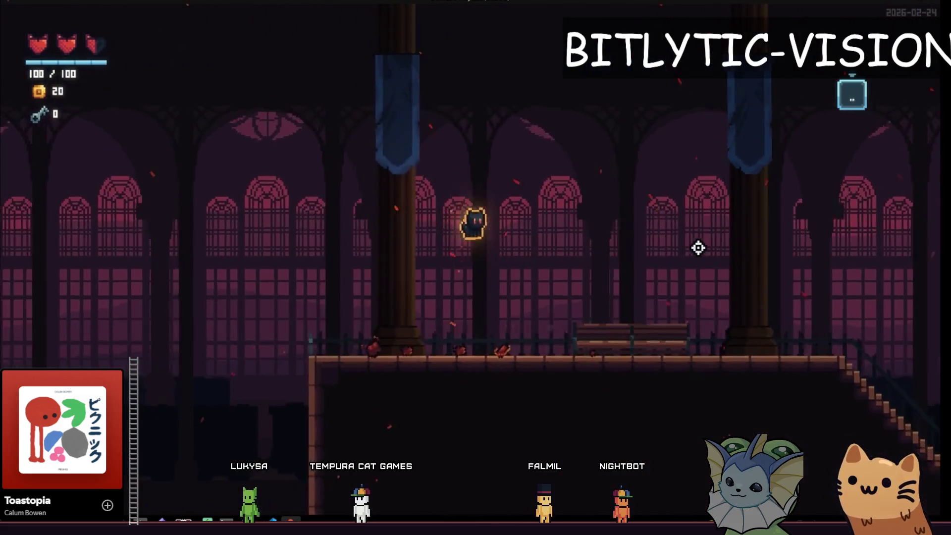
pyautogui.press('space')
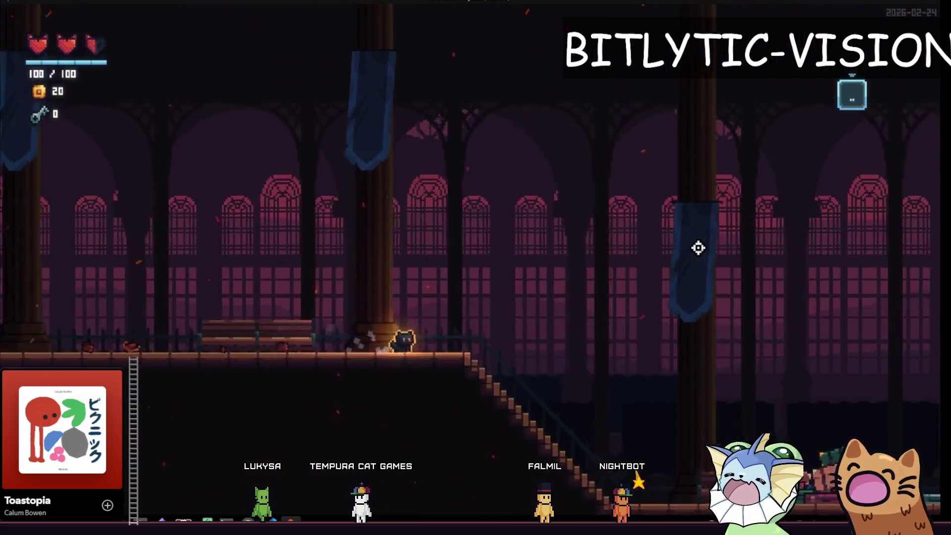
# Jump along the upper platform, go down the stairs, and bring up the F1 debug menu.
pyautogui.press('a')
pyautogui.press('space')
pyautogui.press('space')
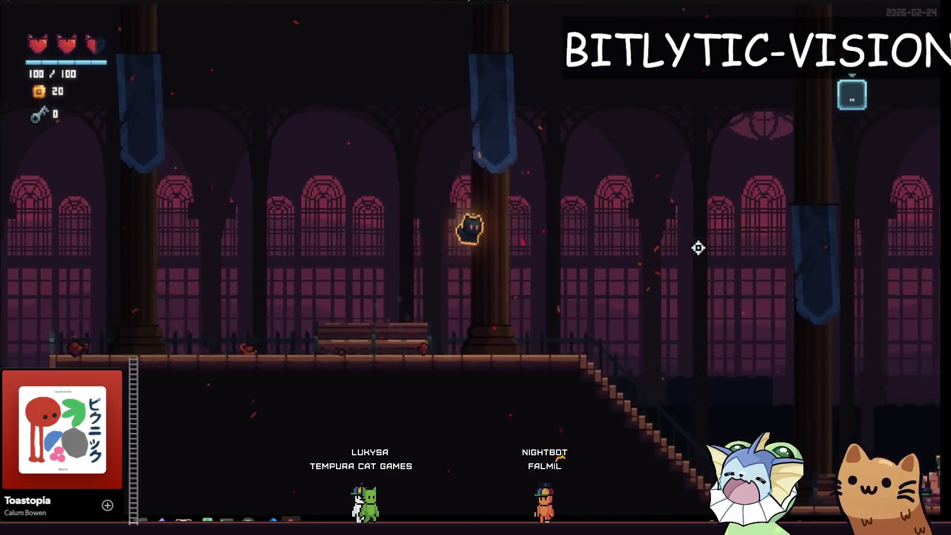
pyautogui.press('d')
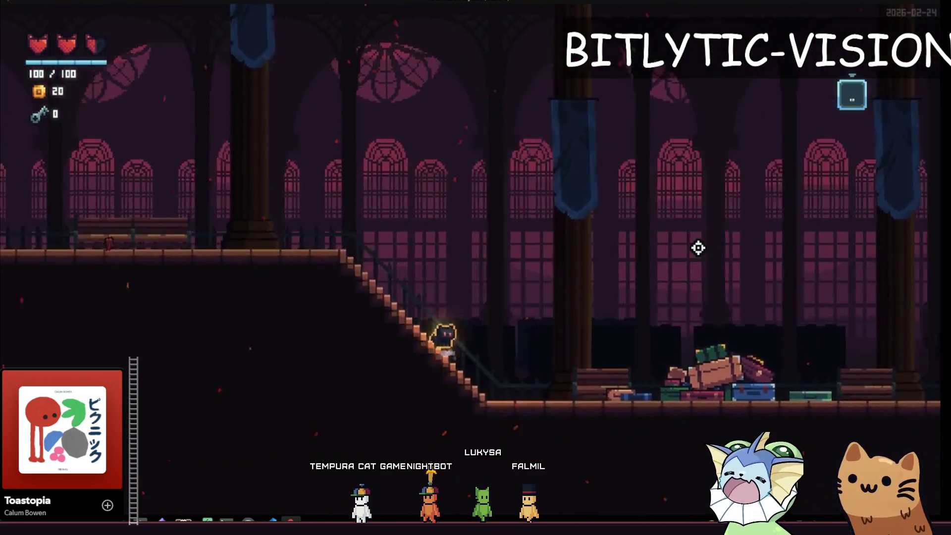
pyautogui.press('a')
pyautogui.press('space')
pyautogui.press('space')
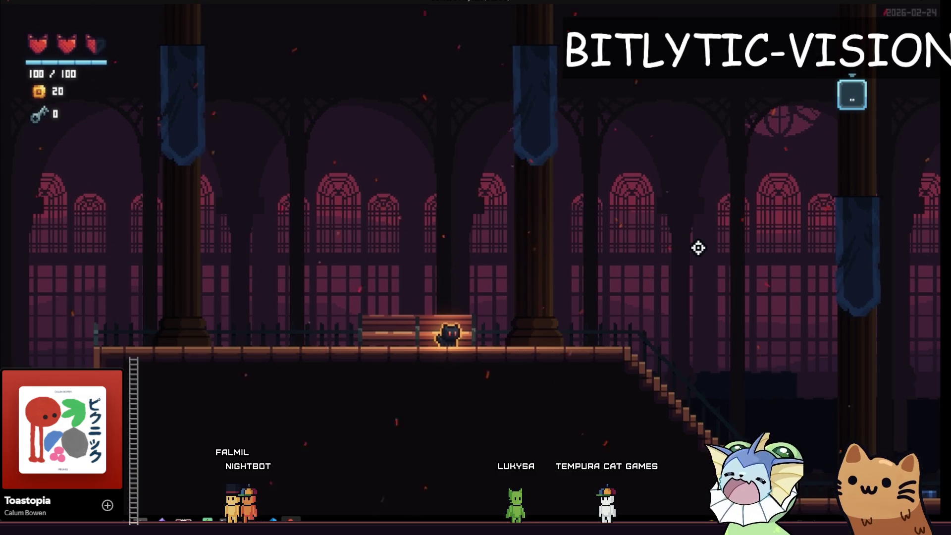
pyautogui.press('Right')
pyautogui.press('space')
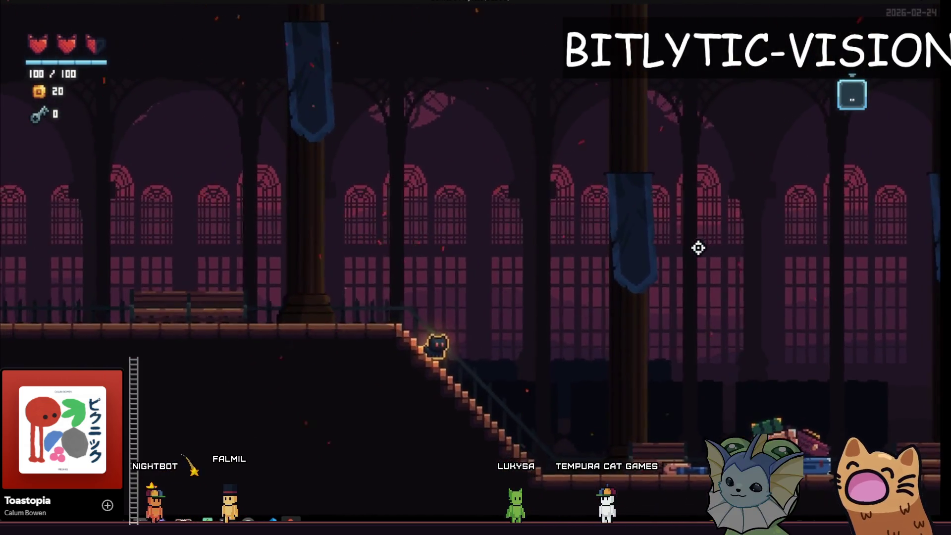
pyautogui.press('F1')
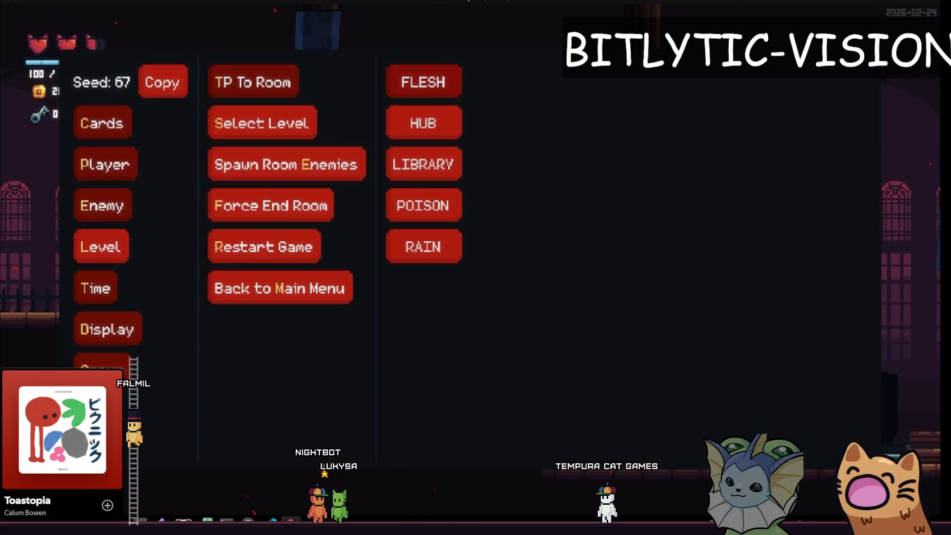
# Teleport to the FLESH cave level and load a different cave room.
pyautogui.click(448, 87)
pyautogui.press('F1')
pyautogui.click(588, 218)
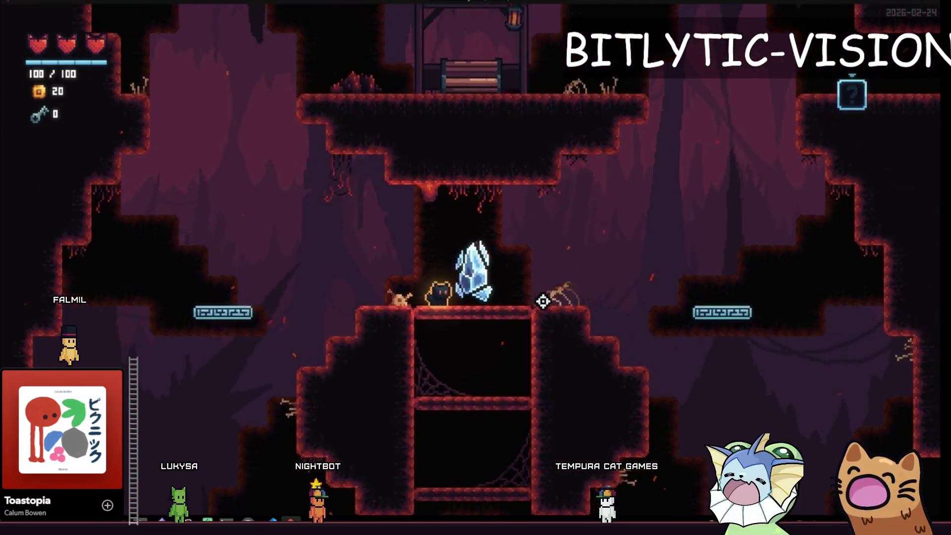
# Turn on the Tile Navigation overlay under Display > Debug Draw and close the menu.
pyautogui.press('F1')
pyautogui.click(132, 319)
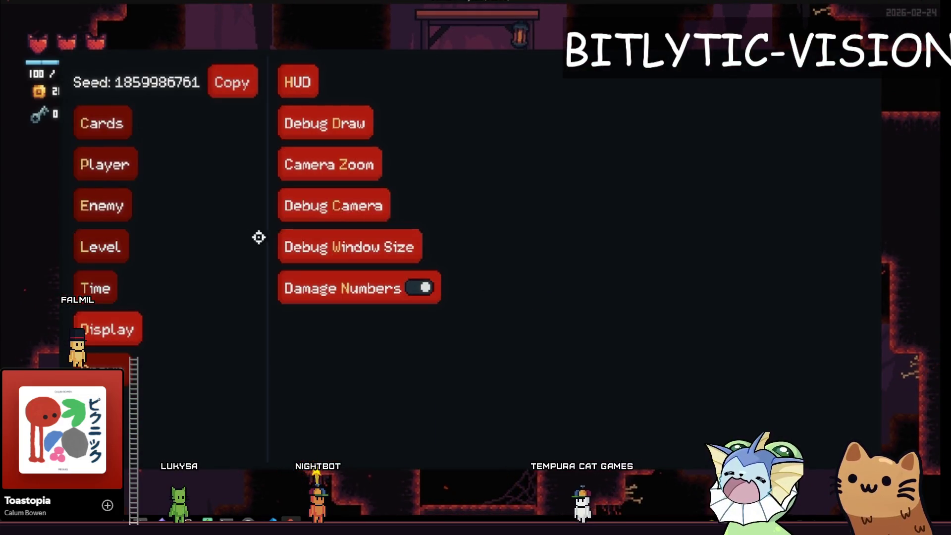
pyautogui.click(303, 121)
pyautogui.scroll(-2, 607, 286)
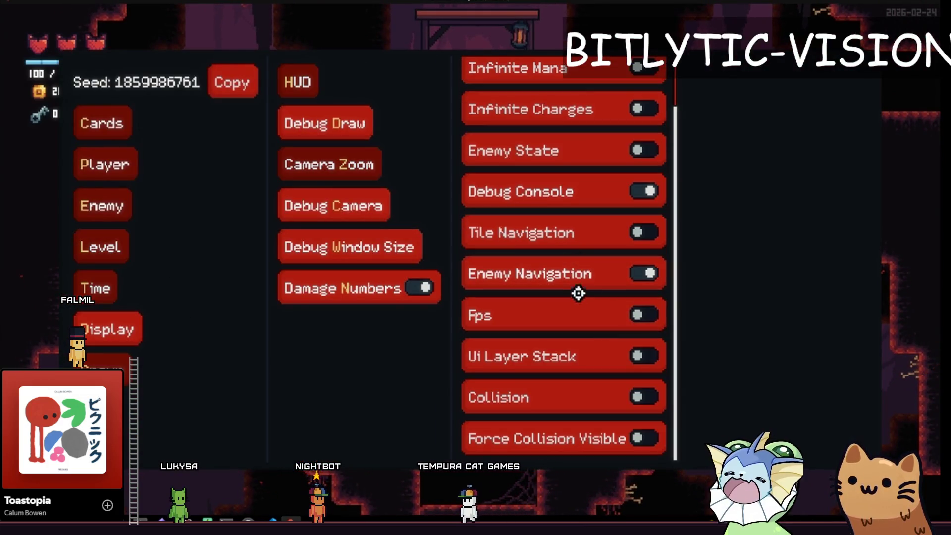
pyautogui.click(569, 232)
pyautogui.press('F1')
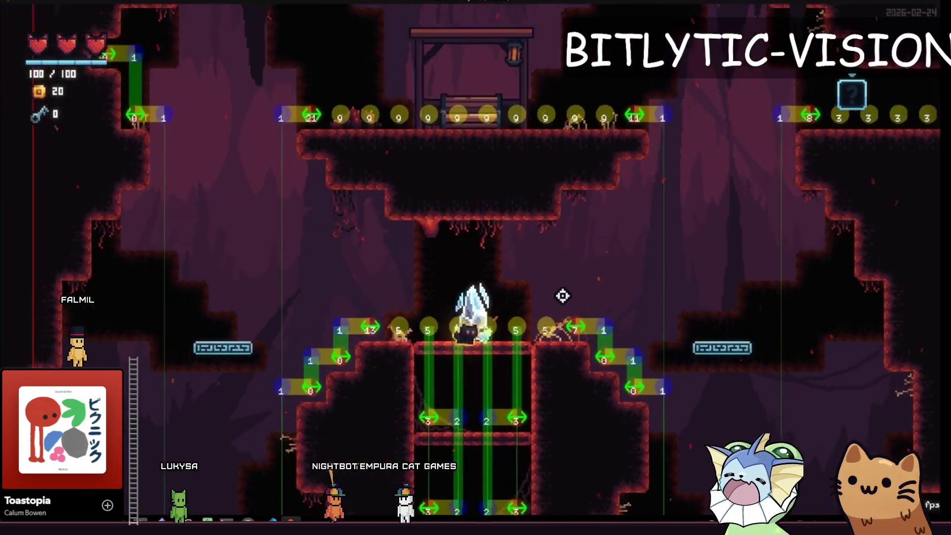
# Drop down the shaft and capture a region screenshot of the central shaft.
pyautogui.press('s')
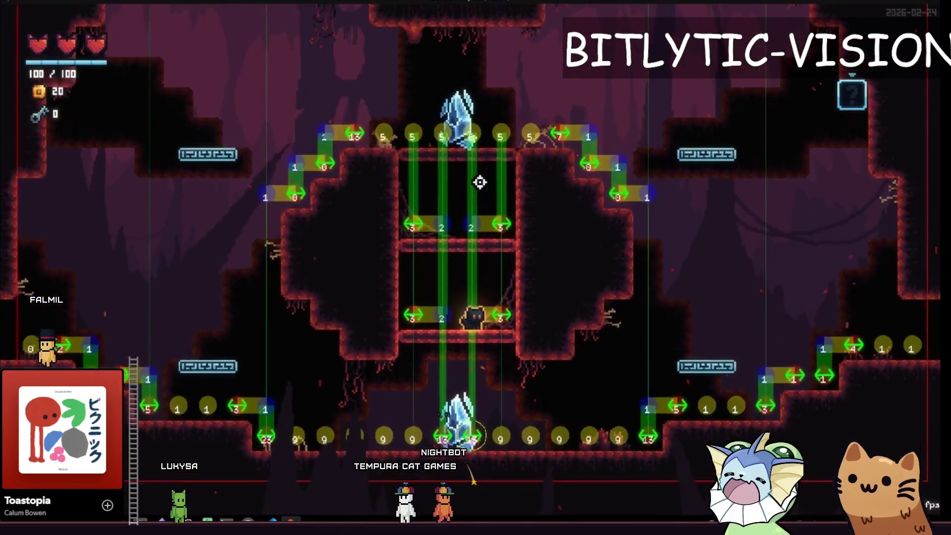
pyautogui.press('super+shift+s')
pyautogui.moveTo(303, 104)
pyautogui.mouseDown()
pyautogui.moveTo(635, 404)
pyautogui.moveTo(670, 518)
pyautogui.mouseUp()
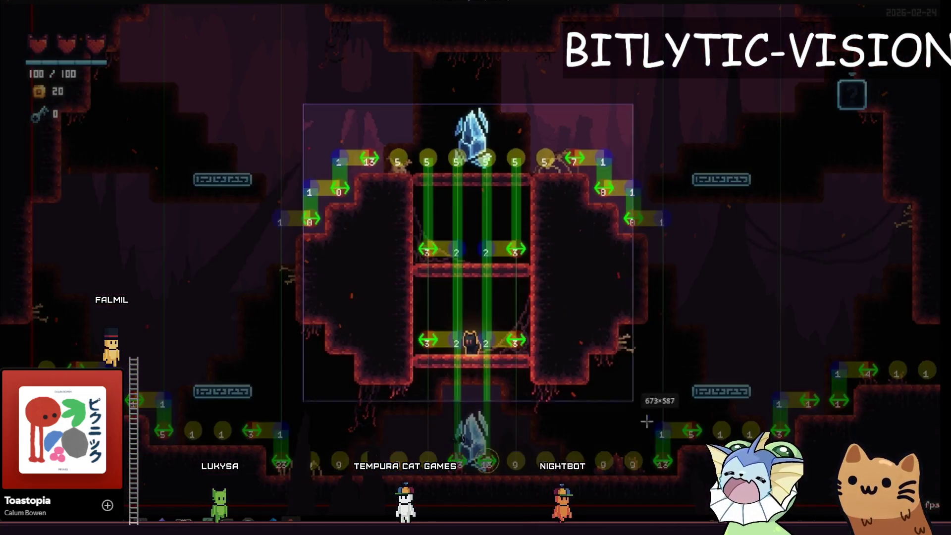
# Circle the 3 and 1 nodes and strike through the 3 2 2 3 row in red pen, then dismiss.
pyautogui.click(438, 88)
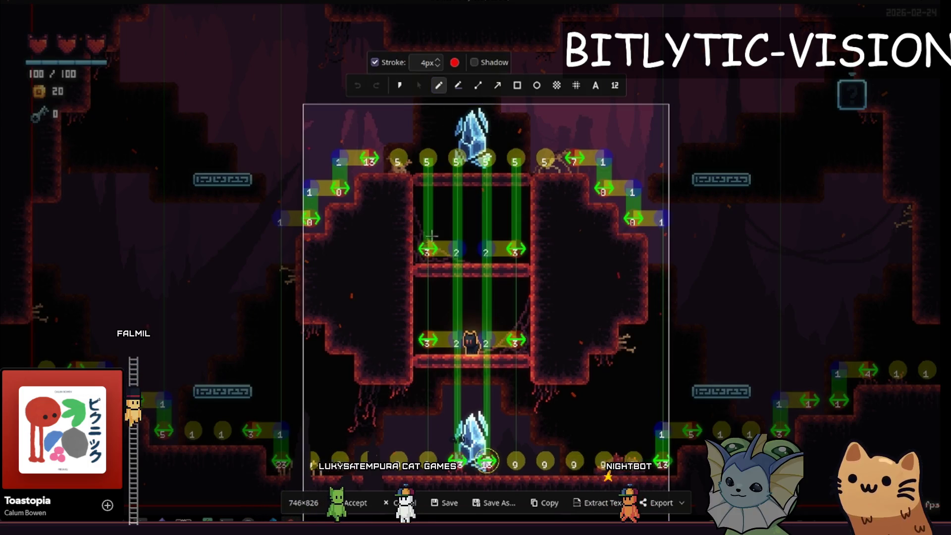
pyautogui.moveTo(429, 249)
pyautogui.mouseDown()
pyautogui.moveTo(424, 242)
pyautogui.moveTo(463, 235)
pyautogui.moveTo(459, 241)
pyautogui.mouseUp()
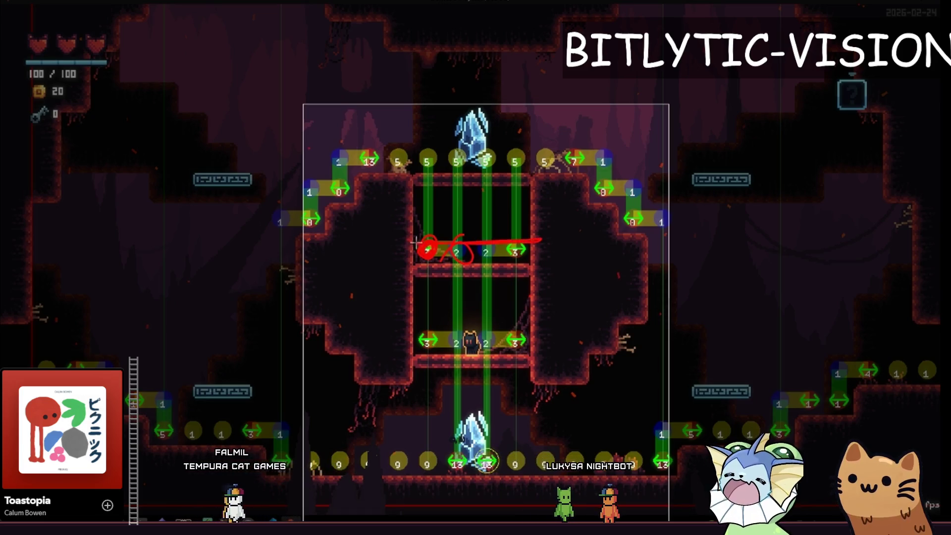
pyautogui.moveTo(404, 336)
pyautogui.mouseDown()
pyautogui.moveTo(524, 339)
pyautogui.moveTo(543, 353)
pyautogui.mouseUp()
pyautogui.moveTo(601, 157); pyautogui.dragTo(598, 157)
pyautogui.moveTo(596, 191)
pyautogui.mouseDown()
pyautogui.moveTo(628, 186)
pyautogui.moveTo(633, 222)
pyautogui.mouseUp()
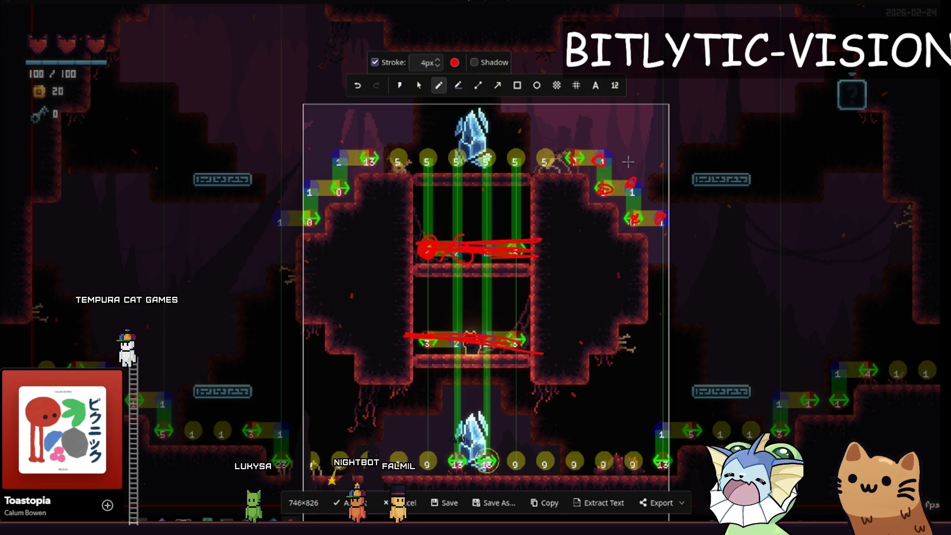
pyautogui.press('Escape')
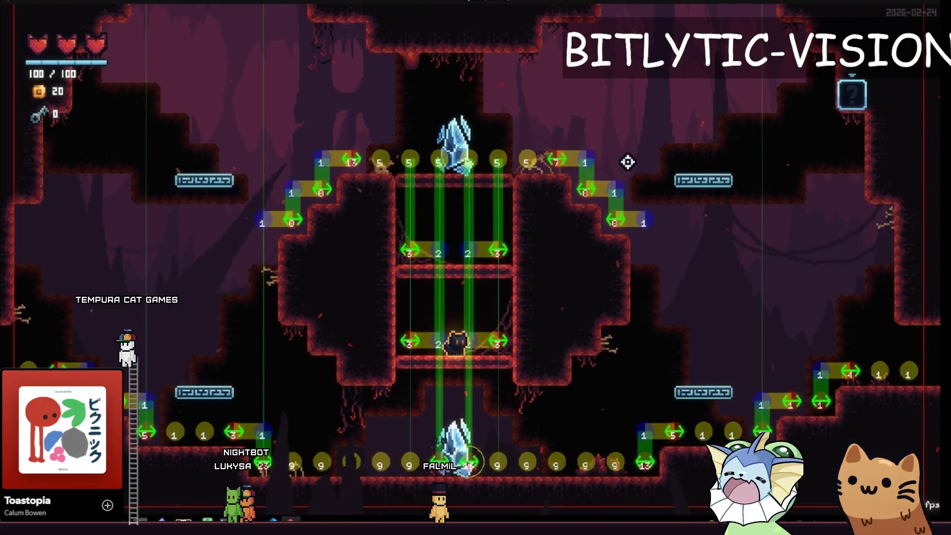
# Run and jump the cat up to the gate ledge and back down past the crystal.
pyautogui.press('space')
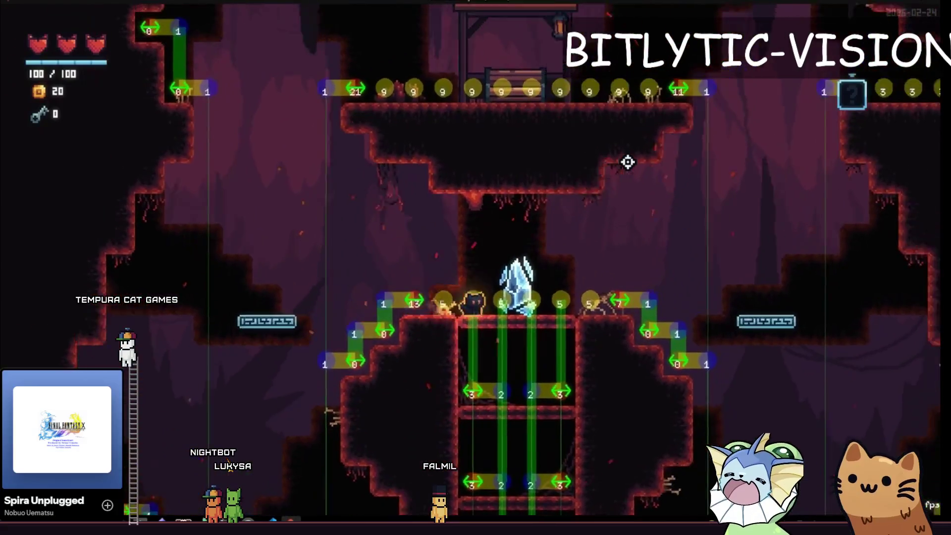
pyautogui.press('Right')
pyautogui.press('space')
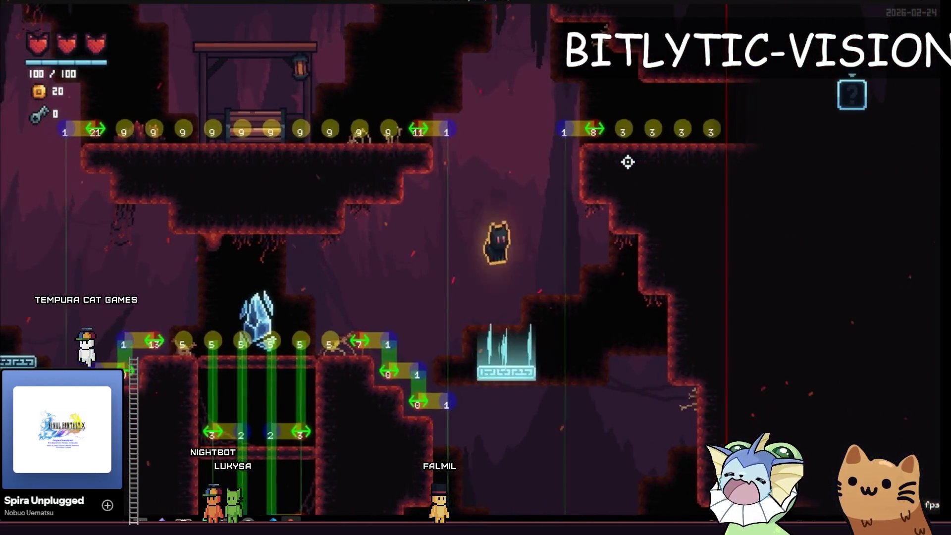
pyautogui.press('Left')
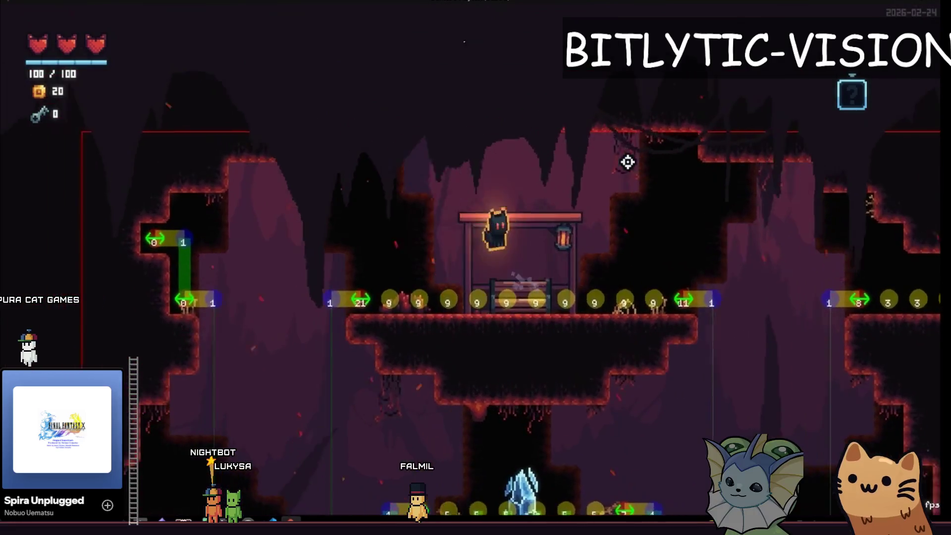
pyautogui.press('Right')
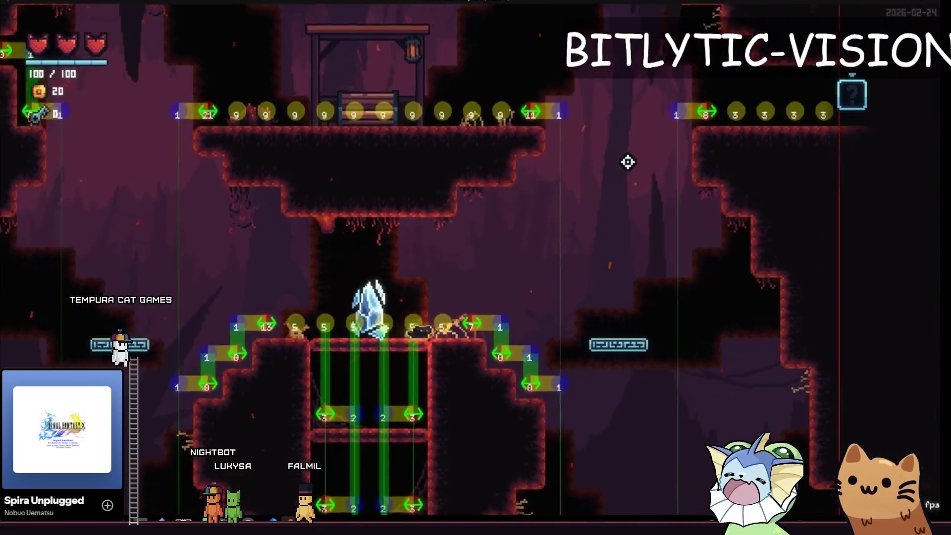
pyautogui.press('space')
pyautogui.press('Left')
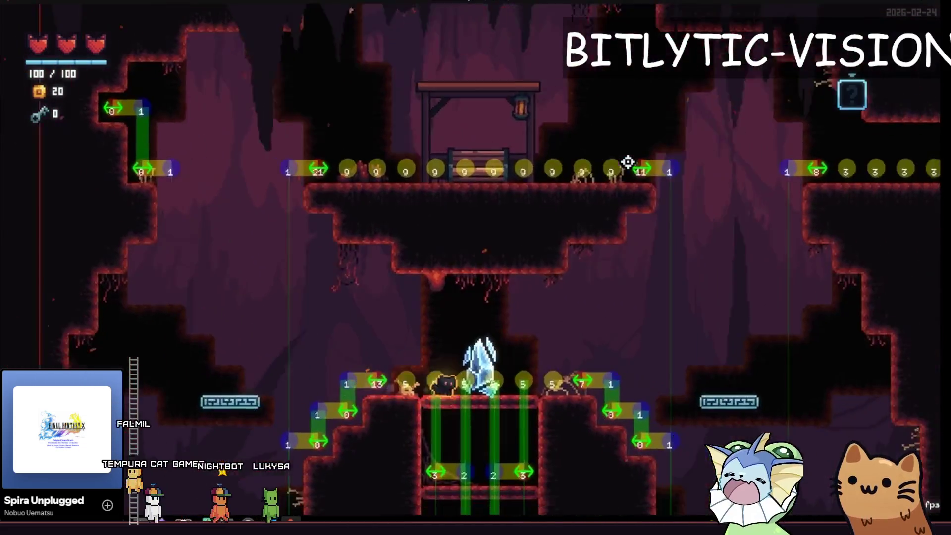
pyautogui.press('Right')
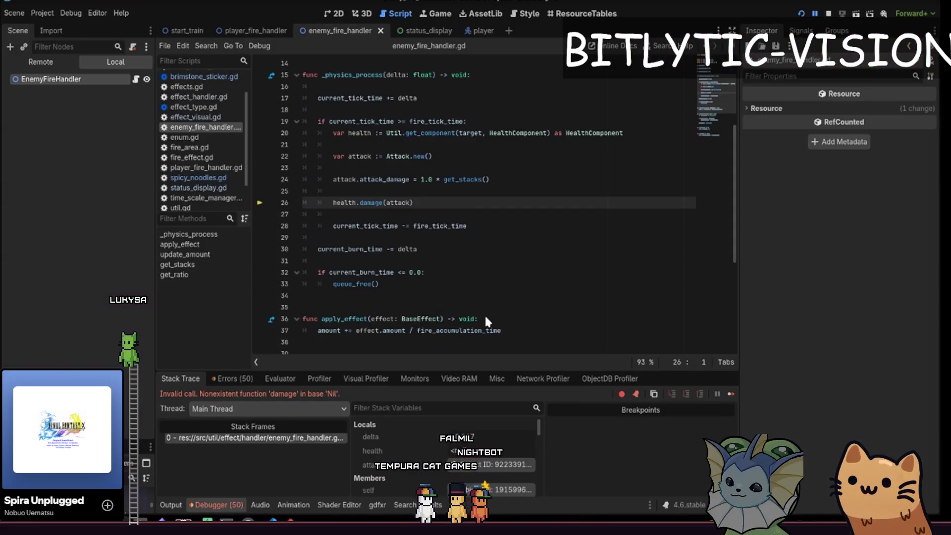
# Resume the game from the breakpoint and inspect lines 26–28 of enemy_fire_handler.gd.
pyautogui.press('F12')
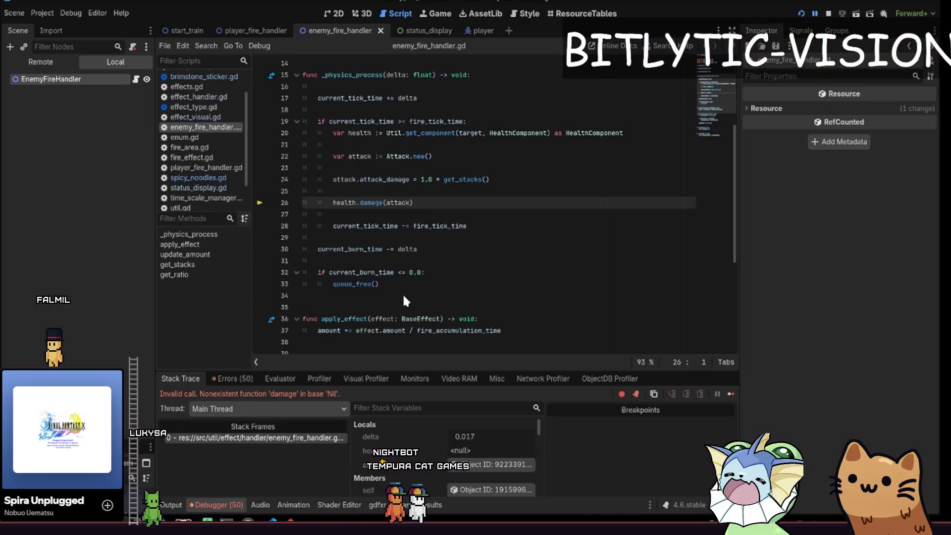
pyautogui.moveTo(349, 205)
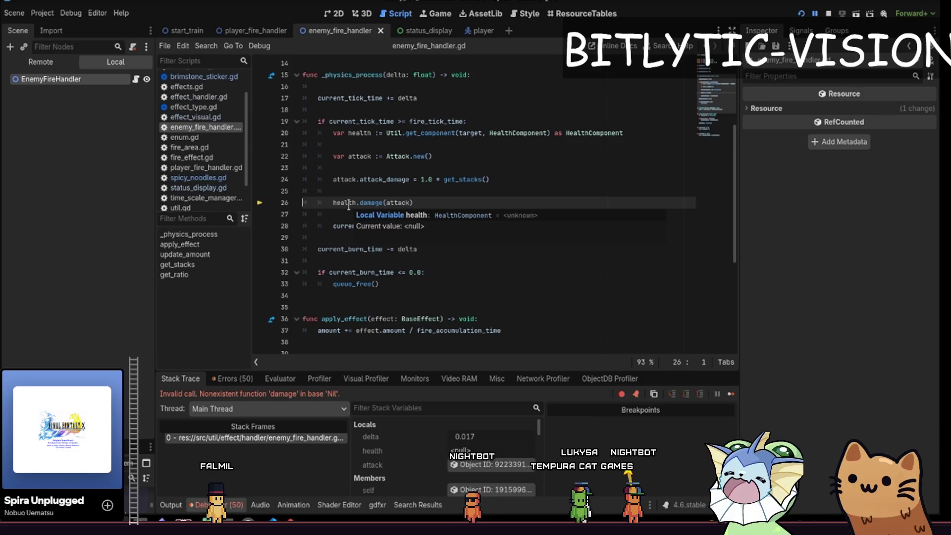
pyautogui.click(436, 203)
pyautogui.click(496, 225)
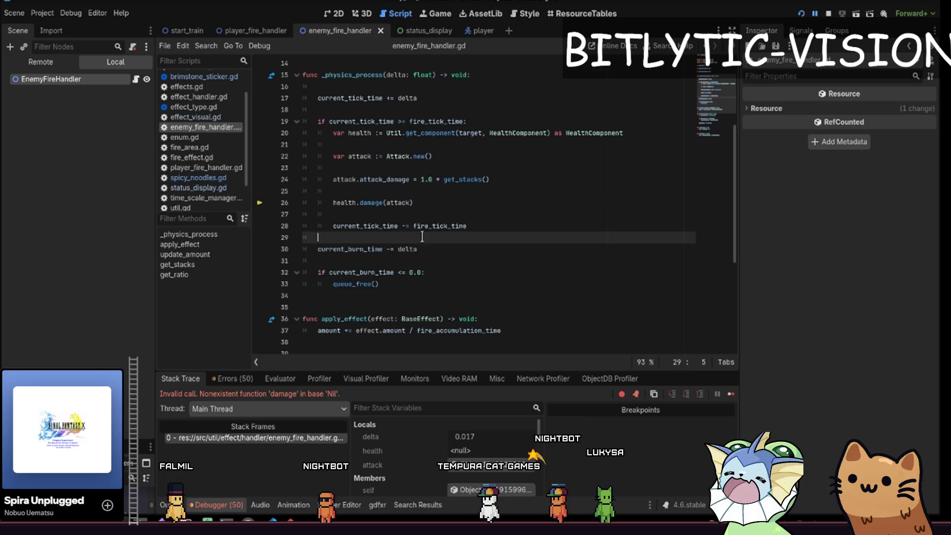
# Look over the whole enemy handler script, then switch to the player_fire_handler scene.
pyautogui.scroll(4, 366, 162)
pyautogui.hotkey('ctrl', 'a')
pyautogui.click(366, 179)
pyautogui.scroll(-9, 366, 178)
pyautogui.click(239, 30)
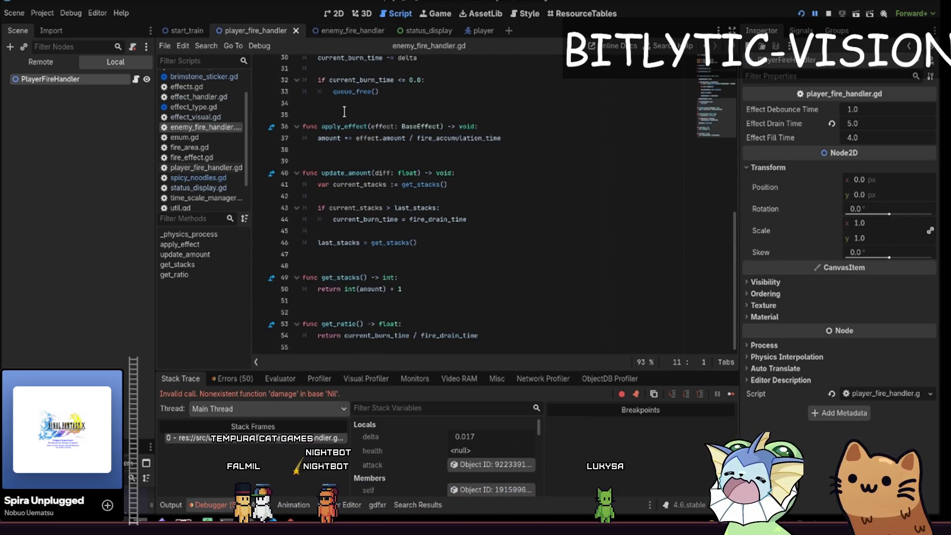
# Delete the empty lines after line 18 of player_fire_handler.gd and save it.
pyautogui.click(134, 79)
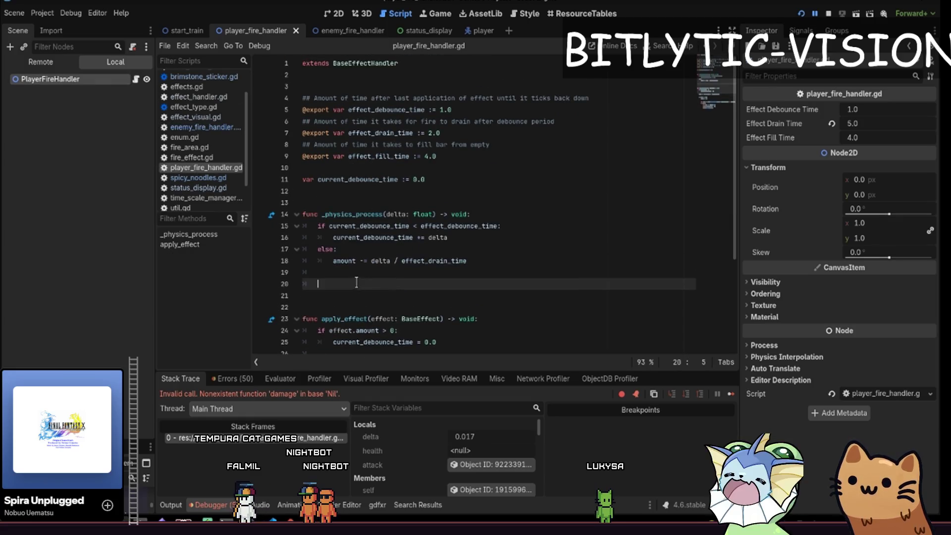
pyautogui.press('BackSpace')
pyautogui.press('BackSpace')
pyautogui.press('BackSpace')
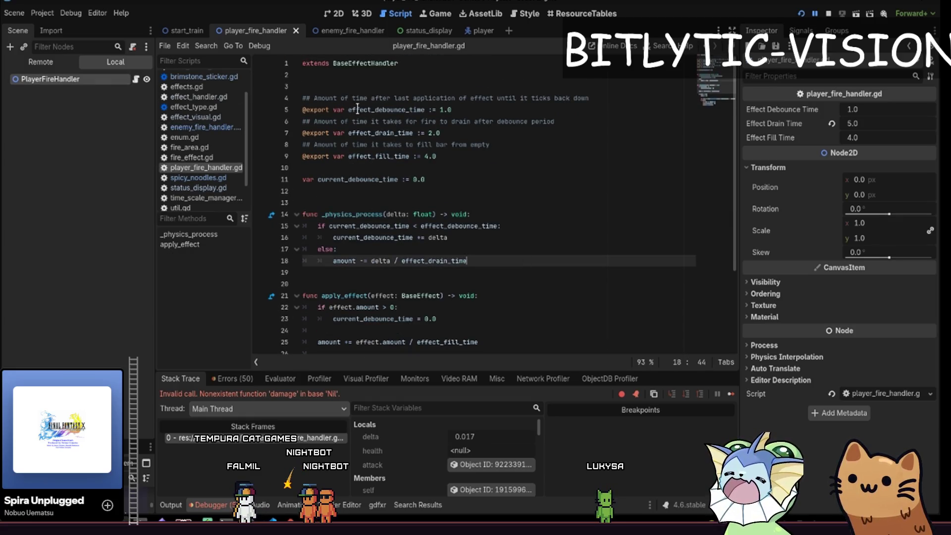
pyautogui.click(351, 109)
pyautogui.hotkey('ctrl', 's')
# Review the debounce, drain and fill time exports and their comments.
pyautogui.tripleClick(507, 99)
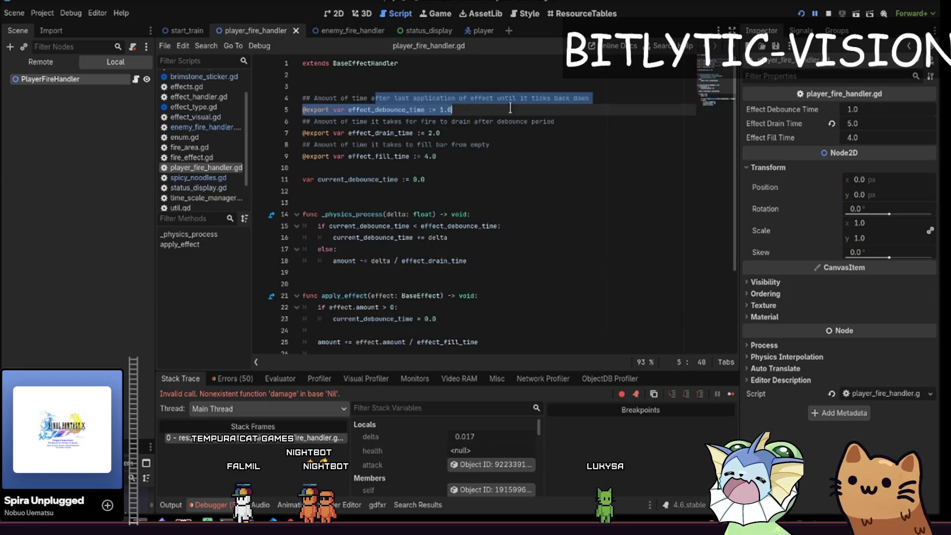
pyautogui.press('End')
pyautogui.press('Down')
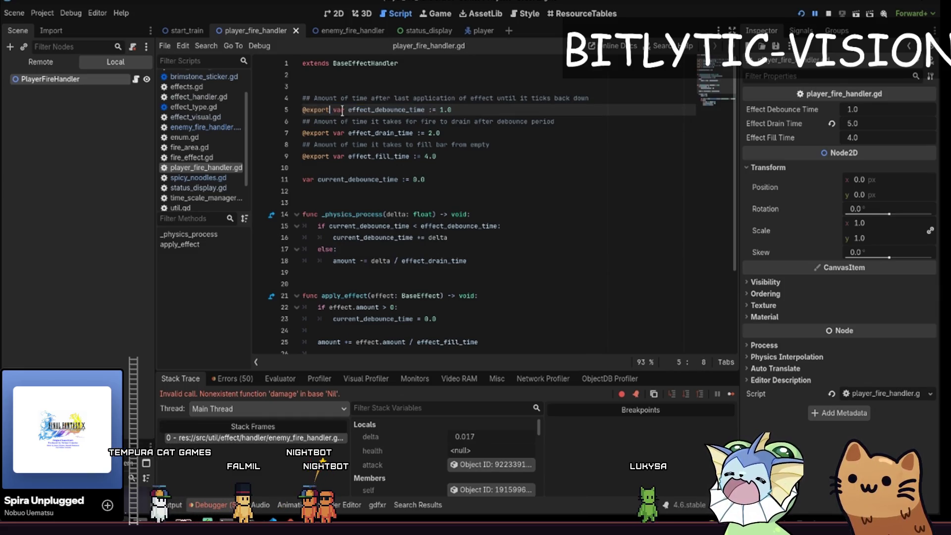
pyautogui.tripleClick(457, 133)
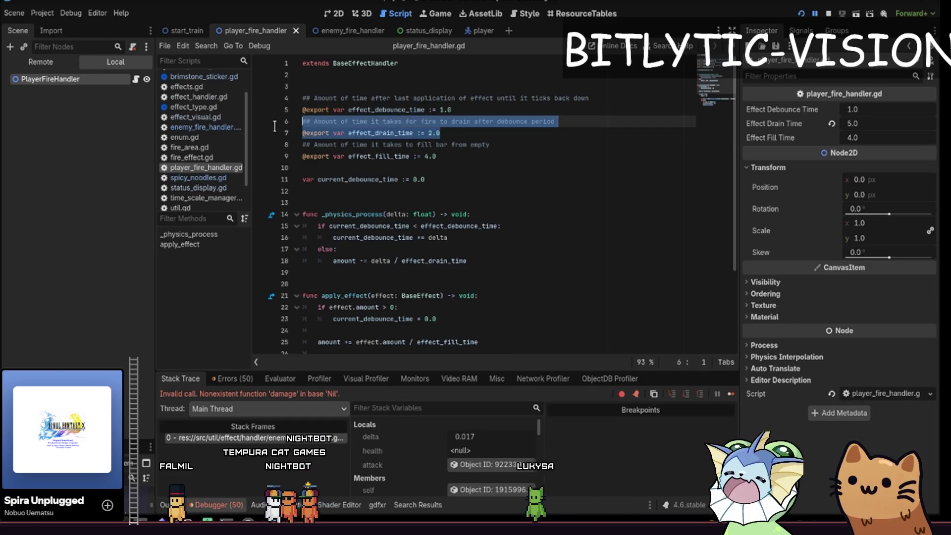
pyautogui.press('End')
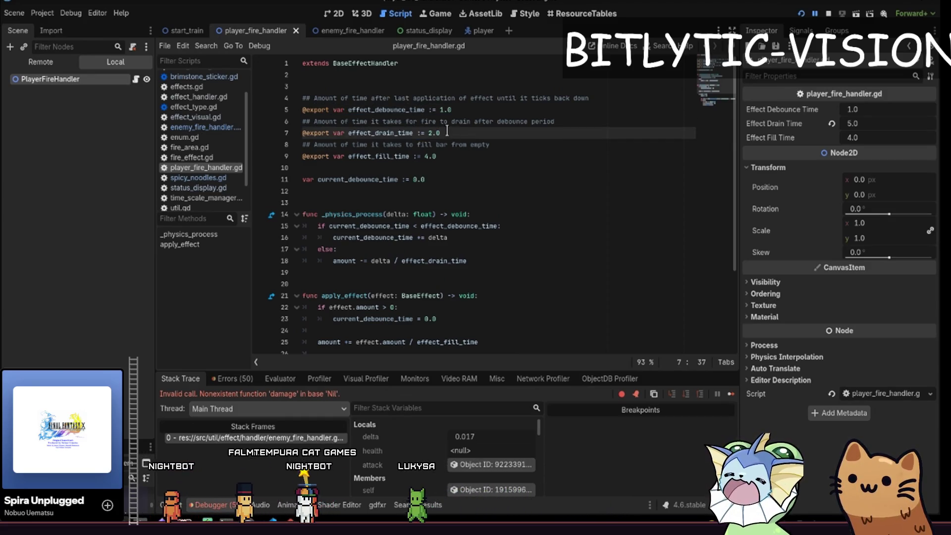
pyautogui.press('Down')
pyautogui.press('Down')
pyautogui.hotkey('shift', 'Up')
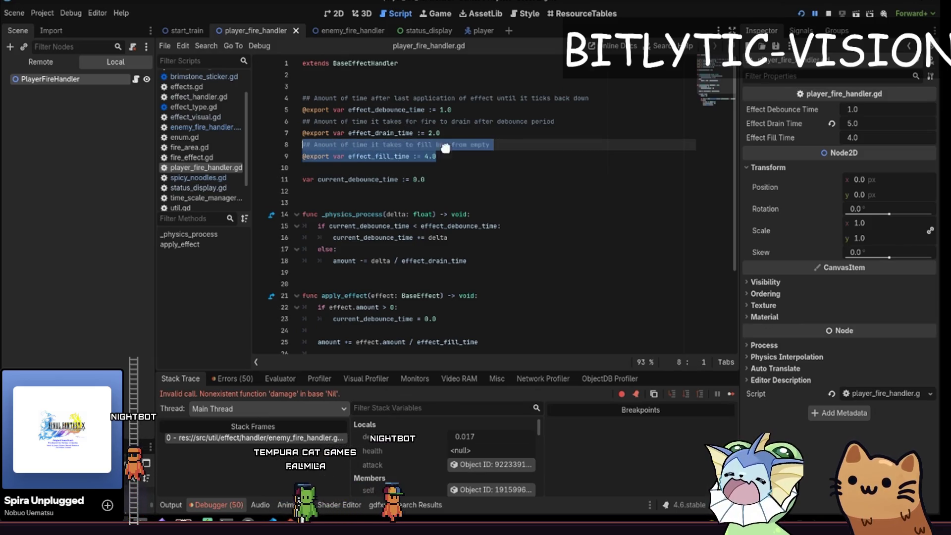
pyautogui.hotkey('shift', 'Down')
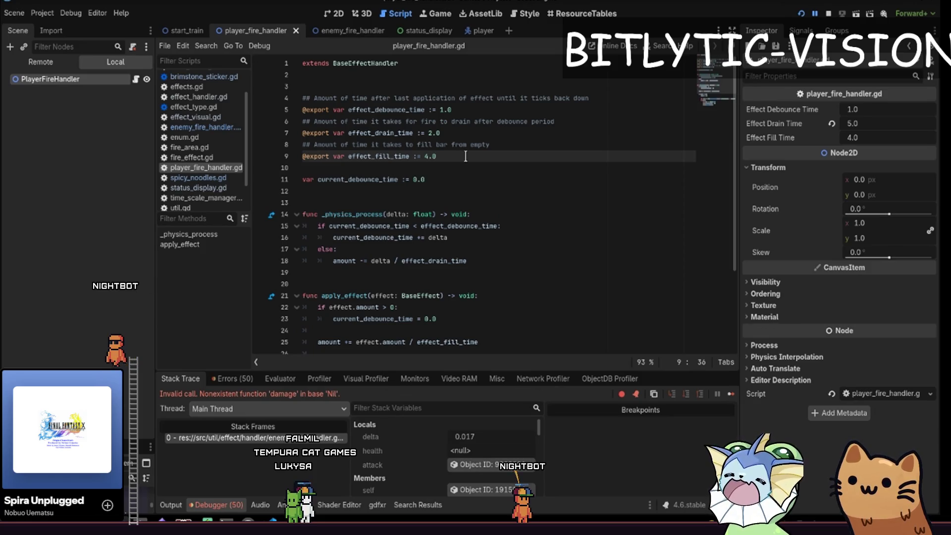
# Look over the full player script, then return to the enemy_fire_handler scene.
pyautogui.hotkey('ctrl', 'End')
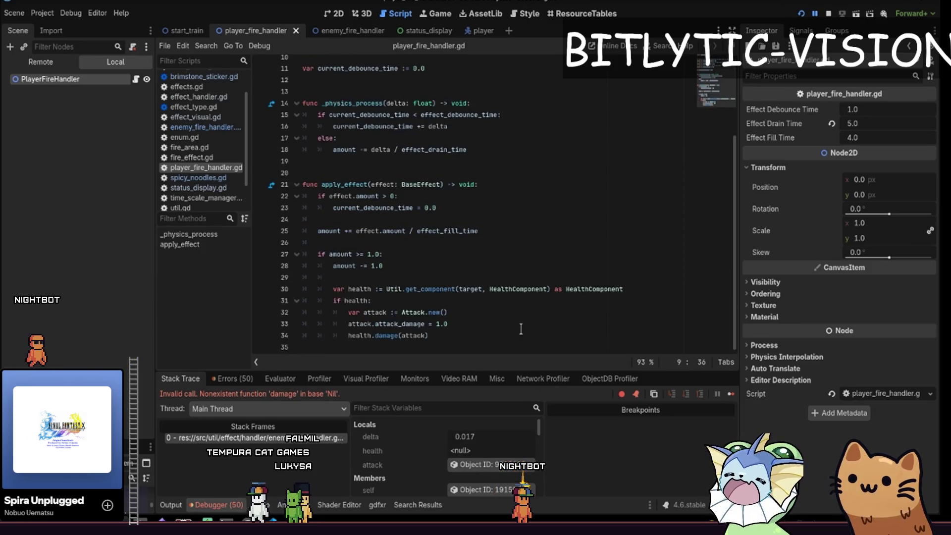
pyautogui.hotkey('ctrl', 'shift', 'Home')
pyautogui.scroll(-3, 480, 262)
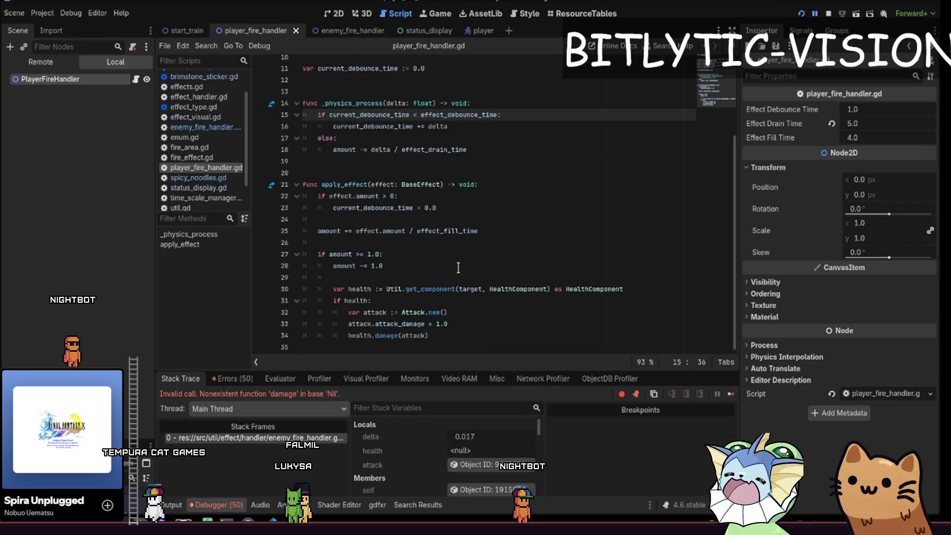
pyautogui.click(479, 262)
pyautogui.click(203, 127)
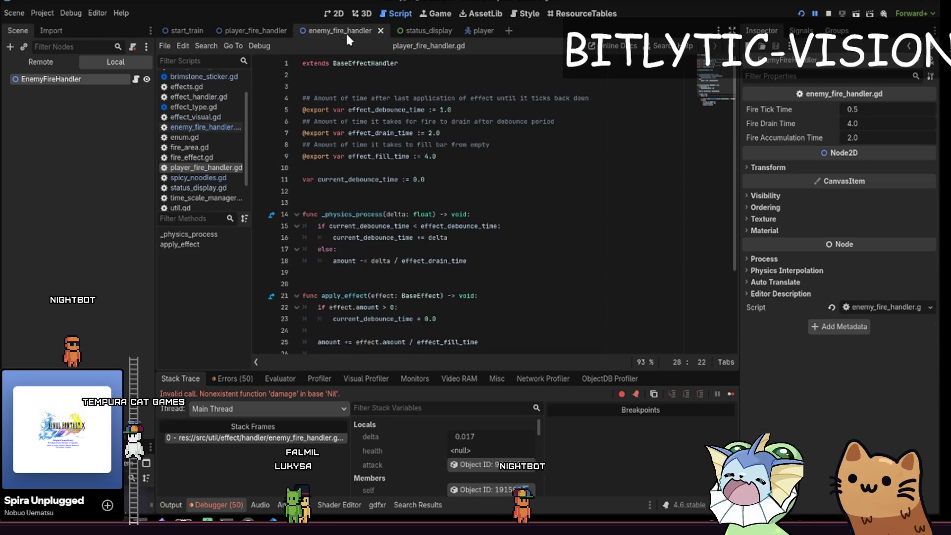
# Inspect the last_stacks variable and the amount used in apply_effect of enemy_fire_handler.gd.
pyautogui.scroll(10, 357, 147)
pyautogui.doubleClick(357, 147)
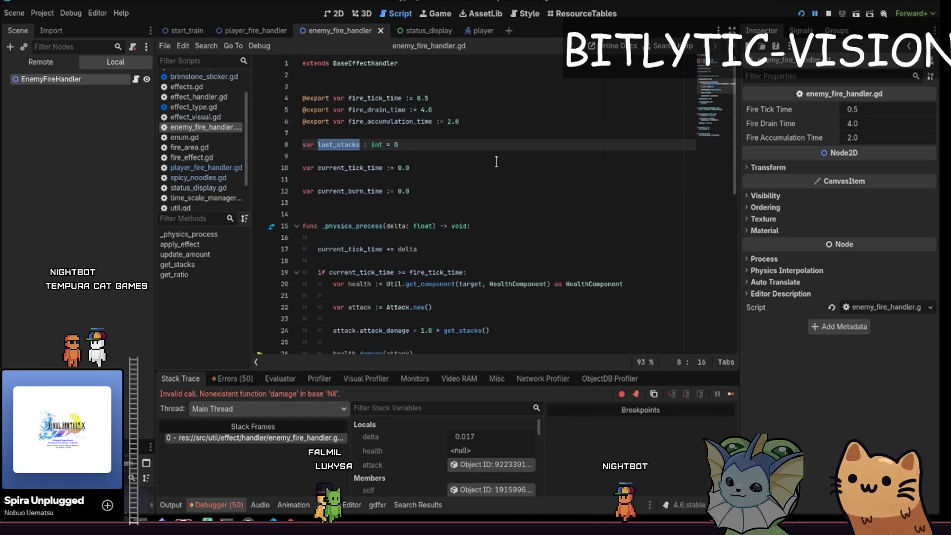
pyautogui.scroll(-4, 488, 151)
pyautogui.scroll(4, 487, 151)
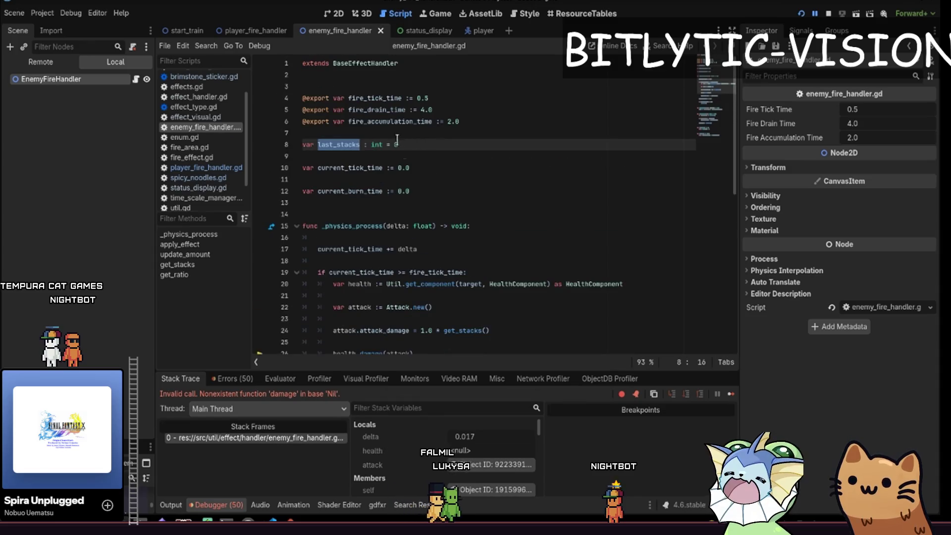
pyautogui.scroll(-6, 337, 277)
pyautogui.doubleClick(332, 271)
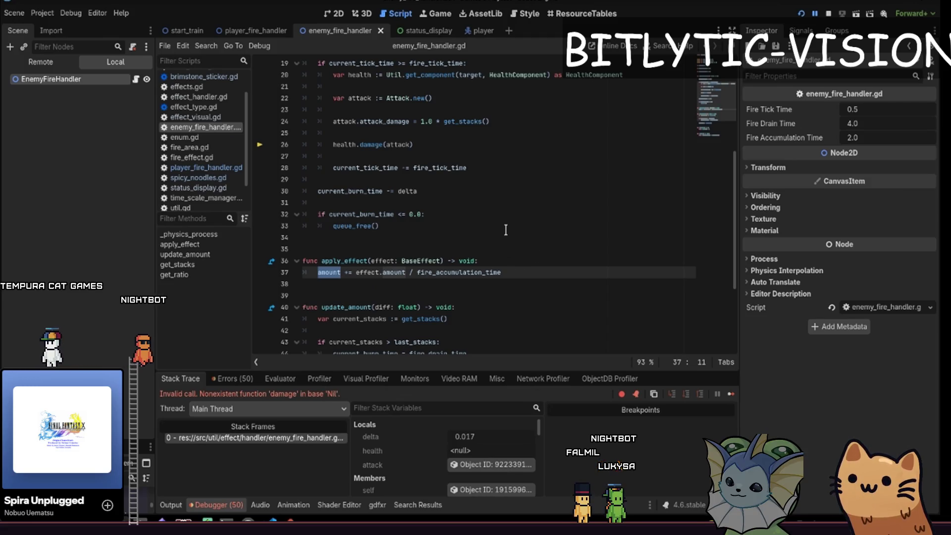
pyautogui.scroll(-4, 506, 240)
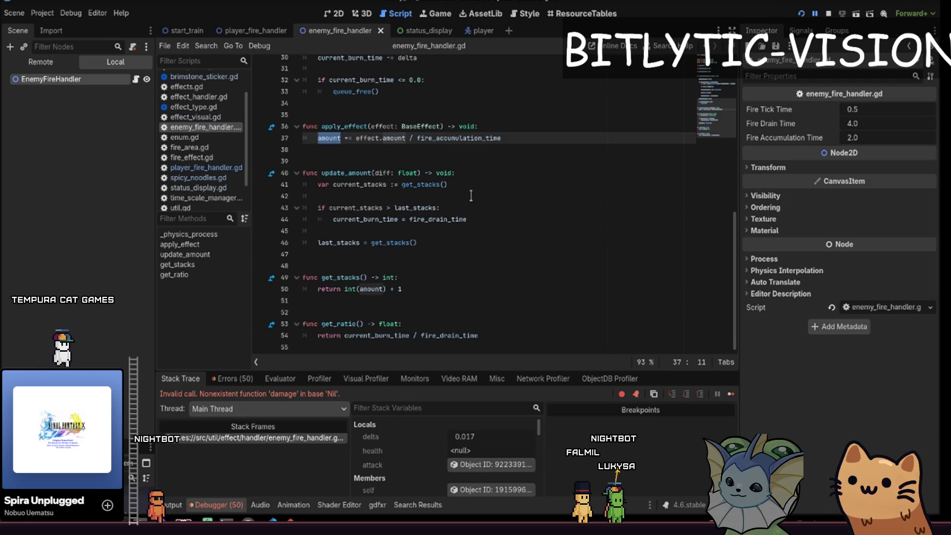
pyautogui.scroll(10, 471, 196)
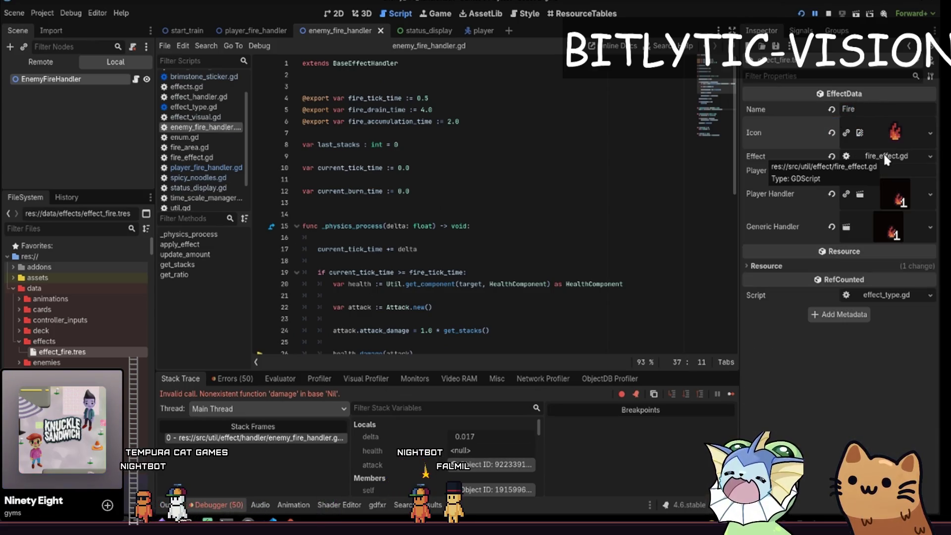
# Open fire_effect.gd, toggle Player Specific off and on, and expand the handler properties.
pyautogui.click(885, 157)
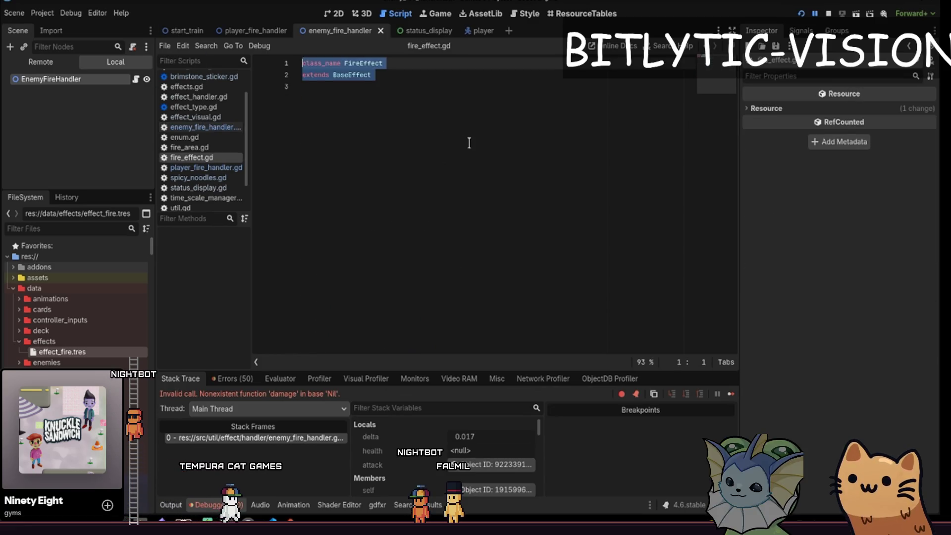
pyautogui.hotkey('ctrl', 'shift', 'Home')
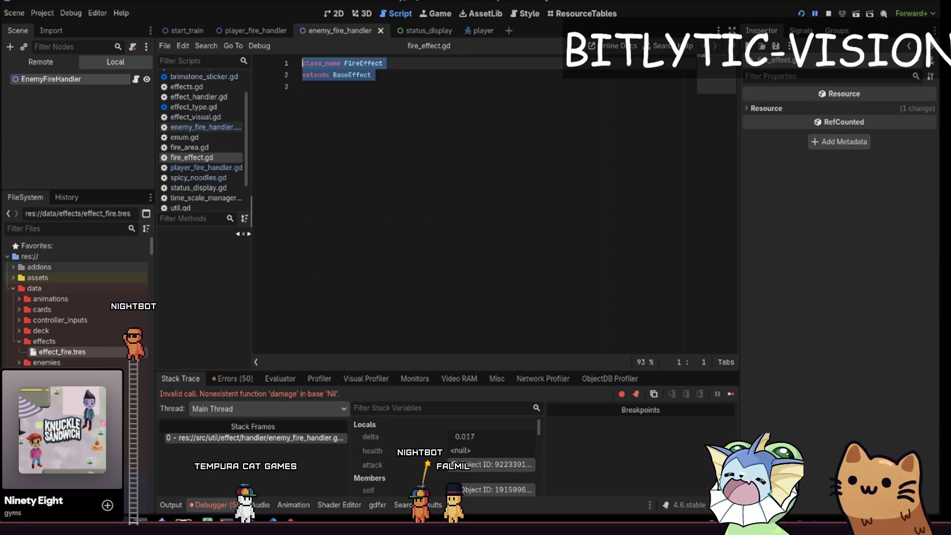
pyautogui.click(85, 349)
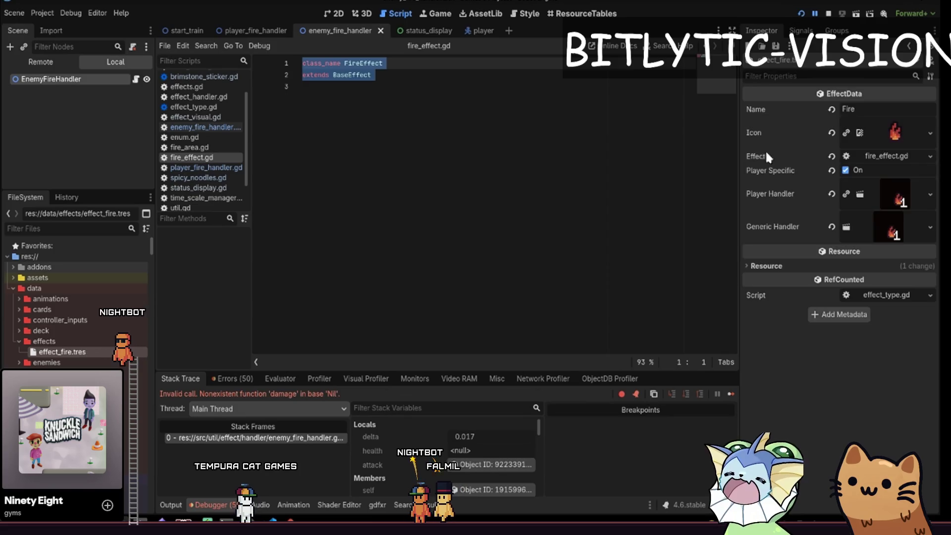
pyautogui.click(867, 168)
pyautogui.click(867, 169)
pyautogui.click(881, 202)
pyautogui.click(884, 195)
pyautogui.click(876, 225)
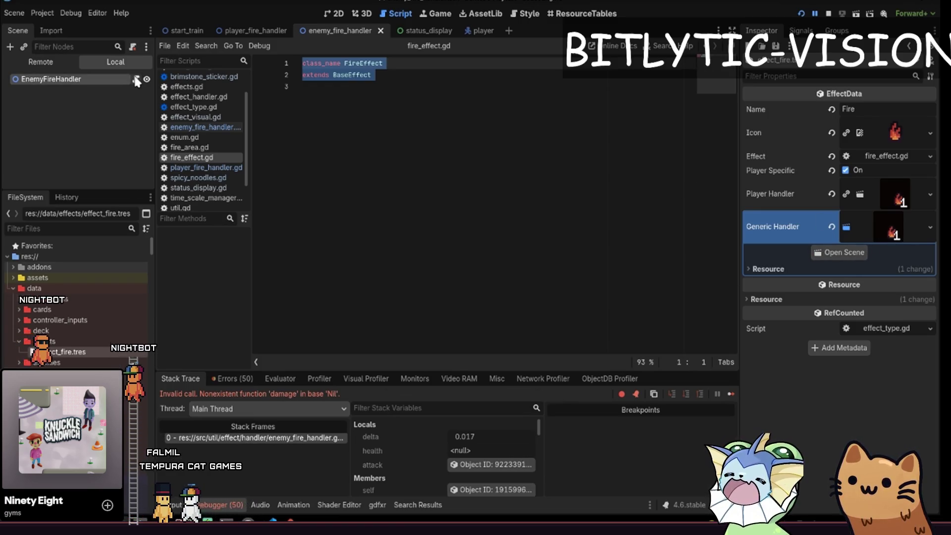
# Jump to BaseEffect, select its source, target and amount declarations, and bring up Quick Open.
pyautogui.press('Right')
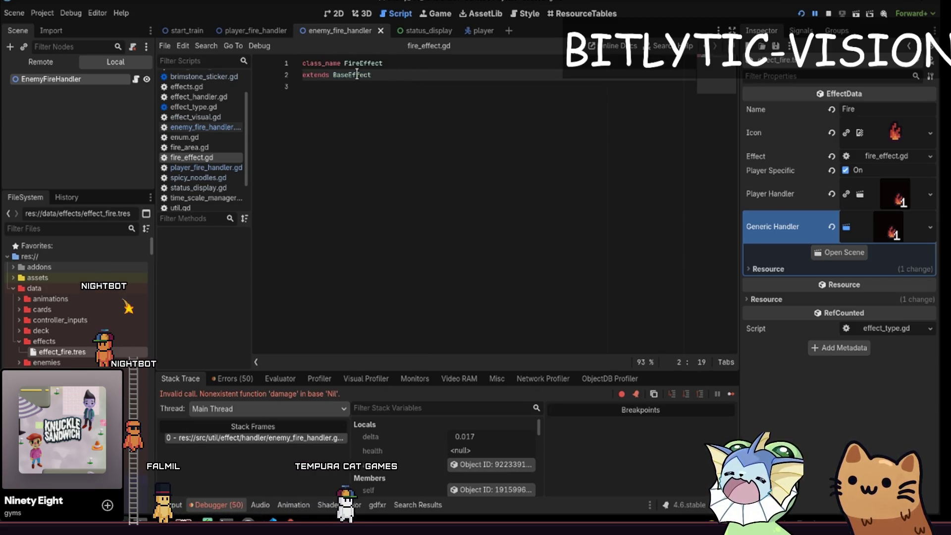
pyautogui.keyDown('ctrl'); pyautogui.click(361, 75); pyautogui.keyUp('ctrl')
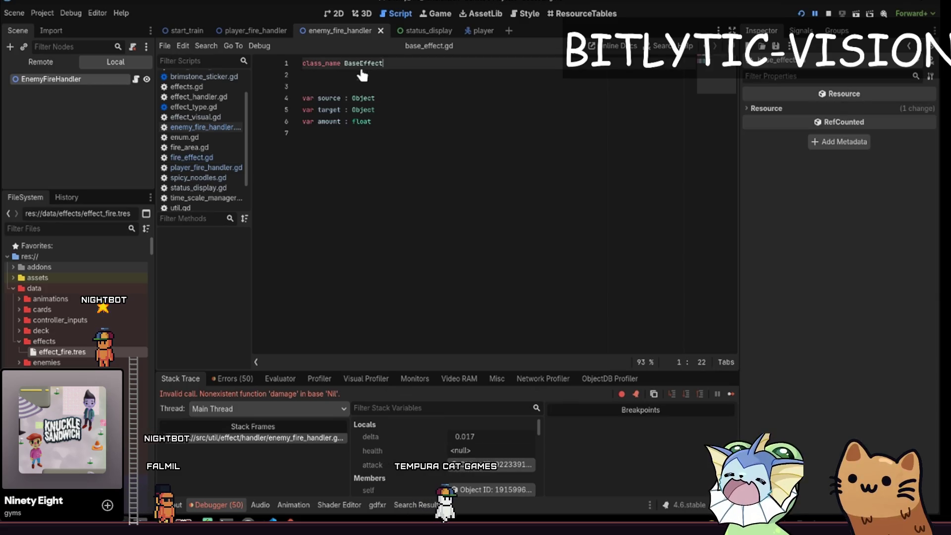
pyautogui.click(414, 131)
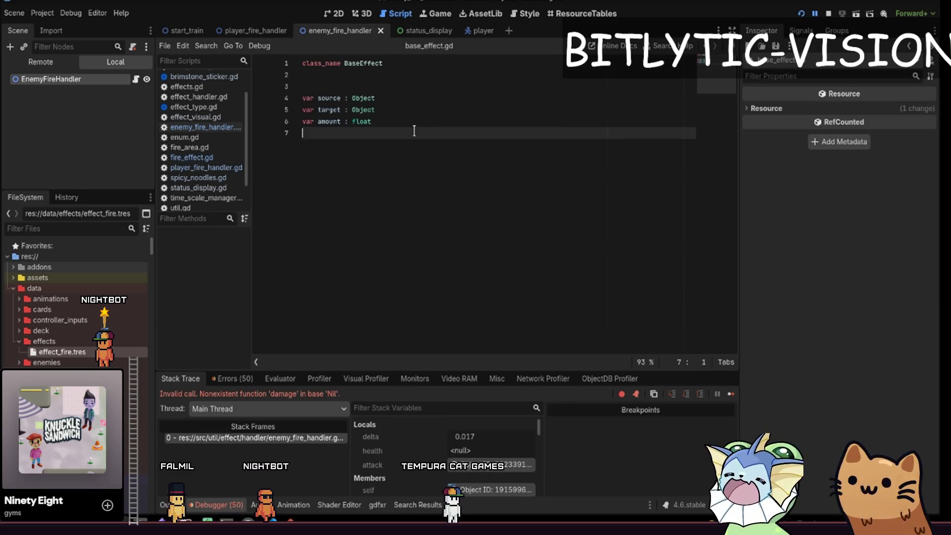
pyautogui.press('Up')
pyautogui.press('Up')
pyautogui.press('Up')
pyautogui.hotkey('shift', 'Down')
pyautogui.hotkey('shift', 'Down')
pyautogui.hotkey('shift', 'End')
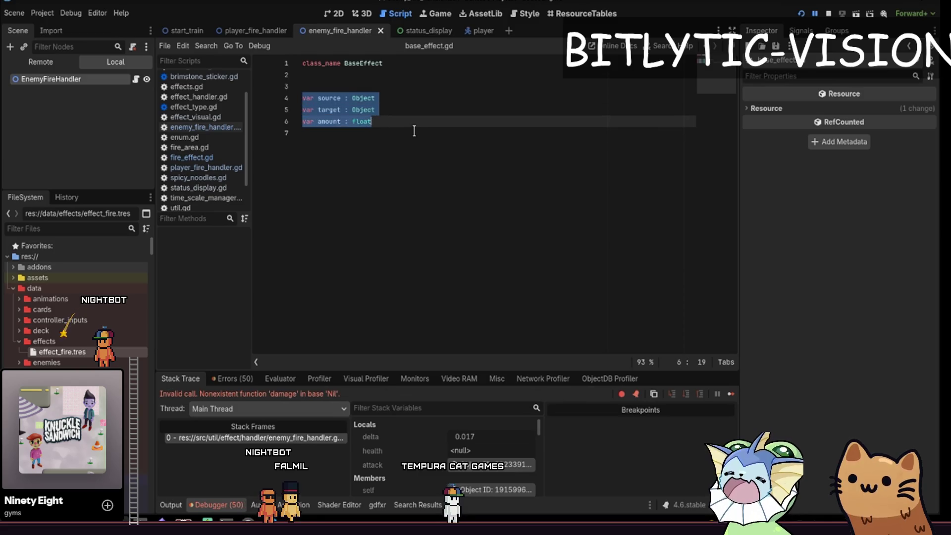
pyautogui.hotkey('shift', 'alt', 'o')
pyautogui.press('Down')
pyautogui.press('Down')
pyautogui.press('Down')
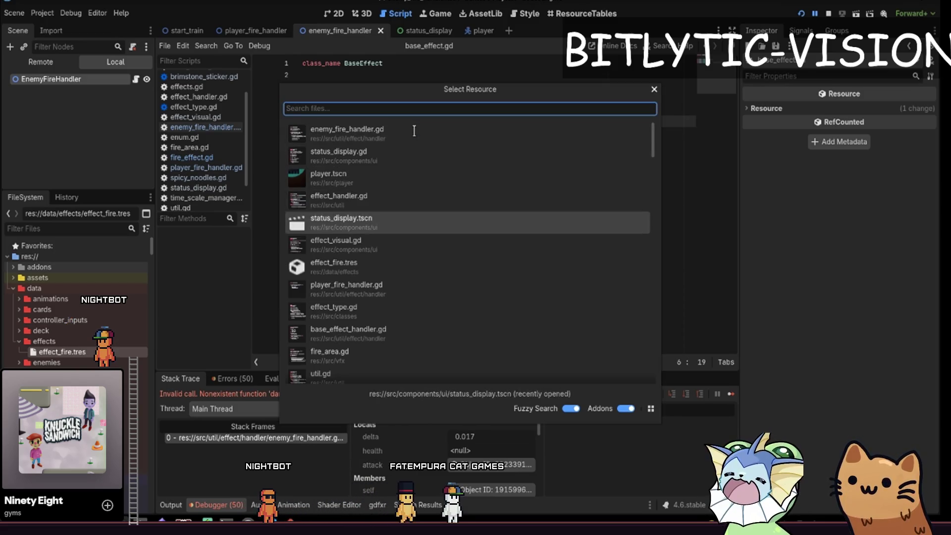
# Open spicy_noodles.gd through the quick-open search.
pyautogui.press('Down')
pyautogui.press('Down')
pyautogui.press('Down')
pyautogui.press('Down')
pyautogui.press('Up')
pyautogui.press('Up')
pyautogui.press('Up')
pyautogui.write('spicy_noodl')
pyautogui.press('Return')
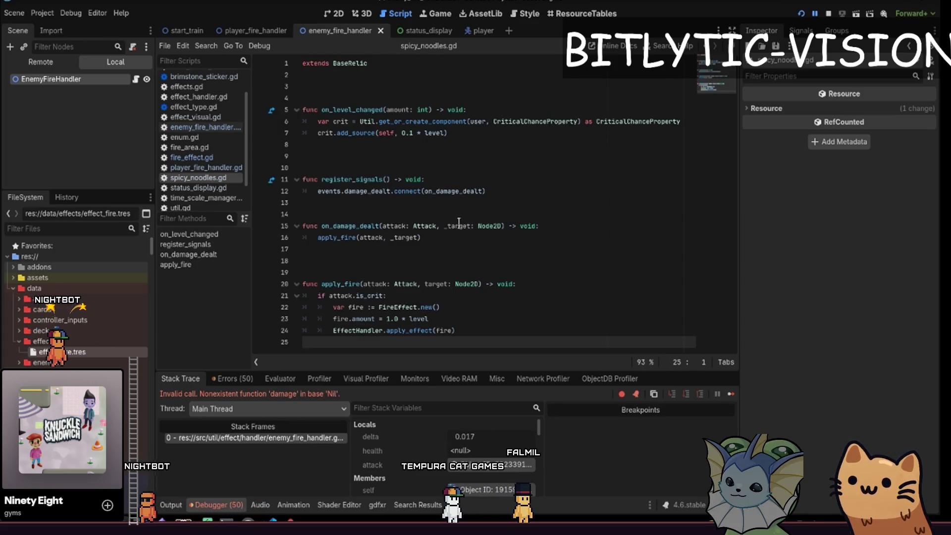
# Review apply_fire's FireEffect creation, its 1.0 amount line and the apply_effect call.
pyautogui.hotkey('shift', 'Up')
pyautogui.hotkey('shift', 'Up')
pyautogui.hotkey('shift', 'Up')
pyautogui.hotkey('shift', 'Down')
pyautogui.hotkey('shift', 'Down')
pyautogui.hotkey('shift', 'Down')
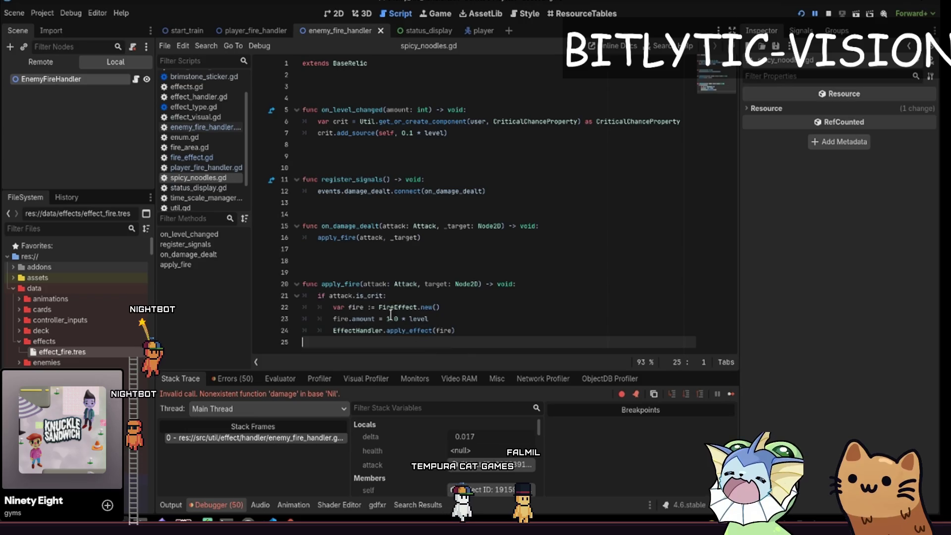
pyautogui.click(391, 308)
pyautogui.moveTo(429, 318)
pyautogui.mouseDown()
pyautogui.moveTo(319, 310)
pyautogui.moveTo(486, 330)
pyautogui.mouseUp()
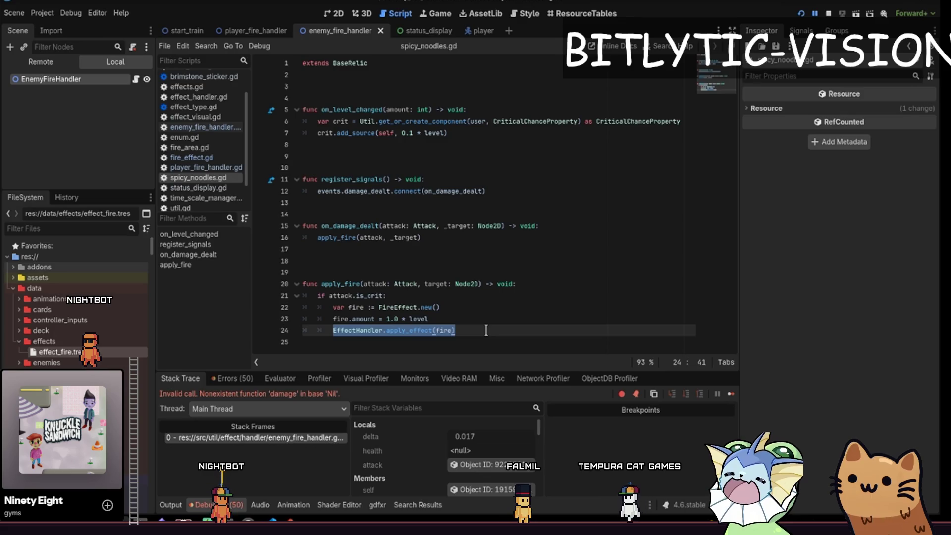
pyautogui.click(486, 330)
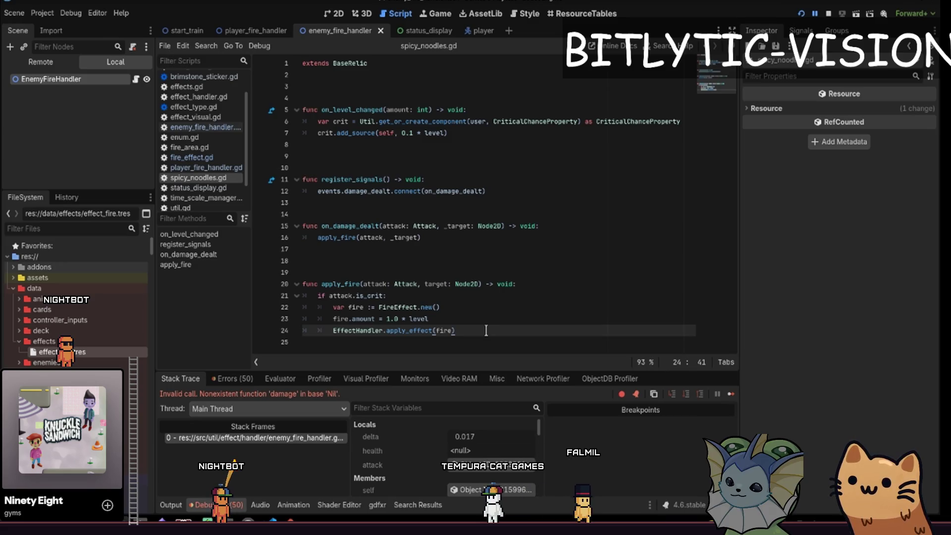
pyautogui.moveTo(485, 330); pyautogui.dragTo(388, 319)
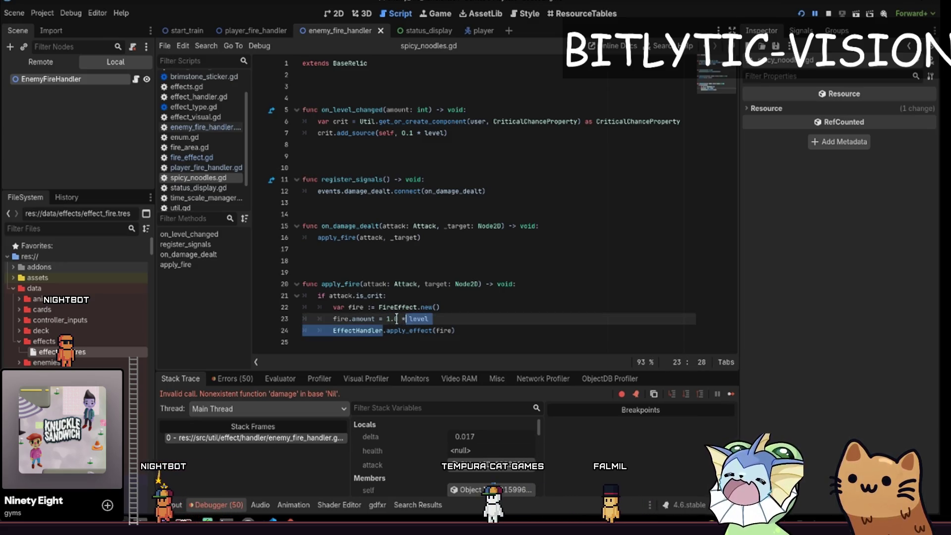
pyautogui.click(388, 318)
# Dismiss the FireEffect documentation popup and follow FireEffect through to base_effect.gd.
pyautogui.moveTo(417, 311)
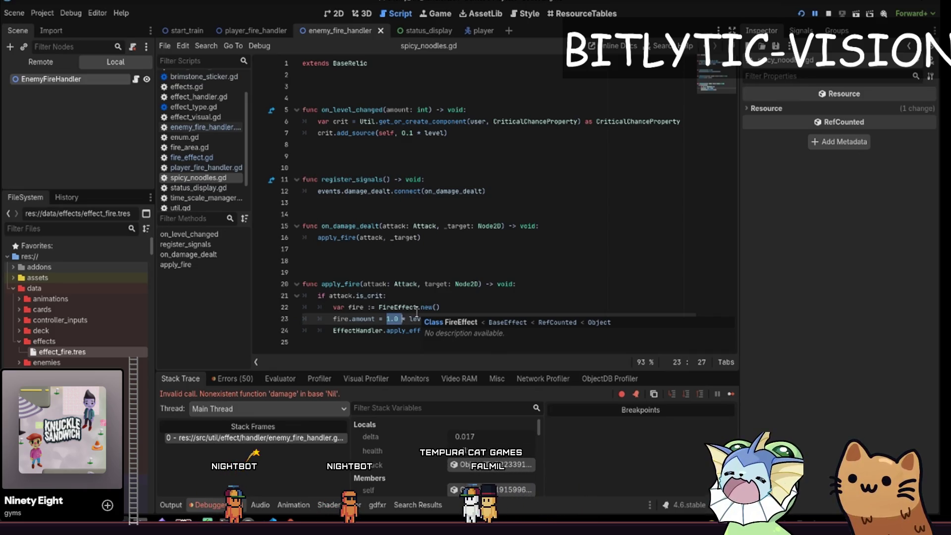
pyautogui.press('Escape')
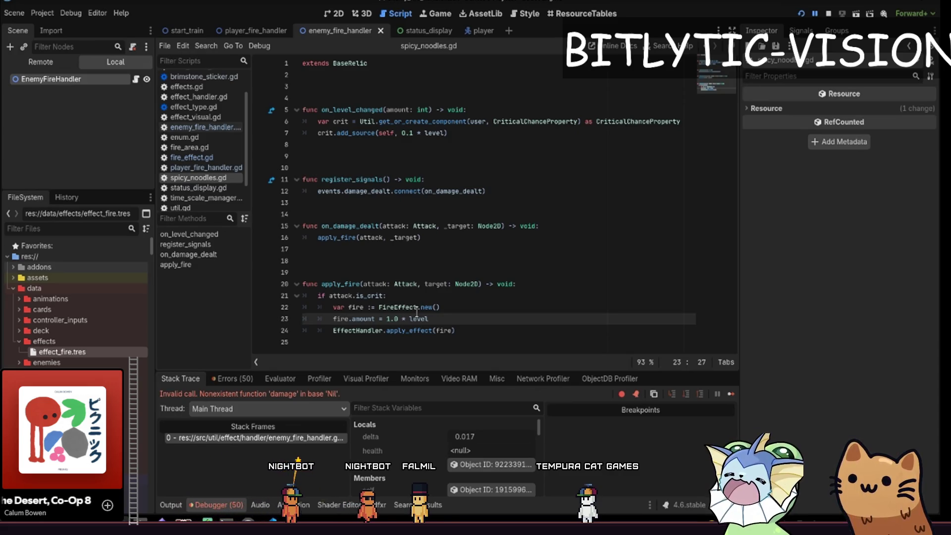
pyautogui.keyDown('ctrl'); pyautogui.click(410, 307); pyautogui.keyUp('ctrl')
pyautogui.keyDown('ctrl'); pyautogui.click(361, 75); pyautogui.keyUp('ctrl')
# Add an empty 'static func from_seconds() -> void: pass' stub below the BaseEffect variables.
pyautogui.click(408, 182)
pyautogui.press('Return')
pyautogui.press('Return')
pyautogui.write('static func from_seconds')
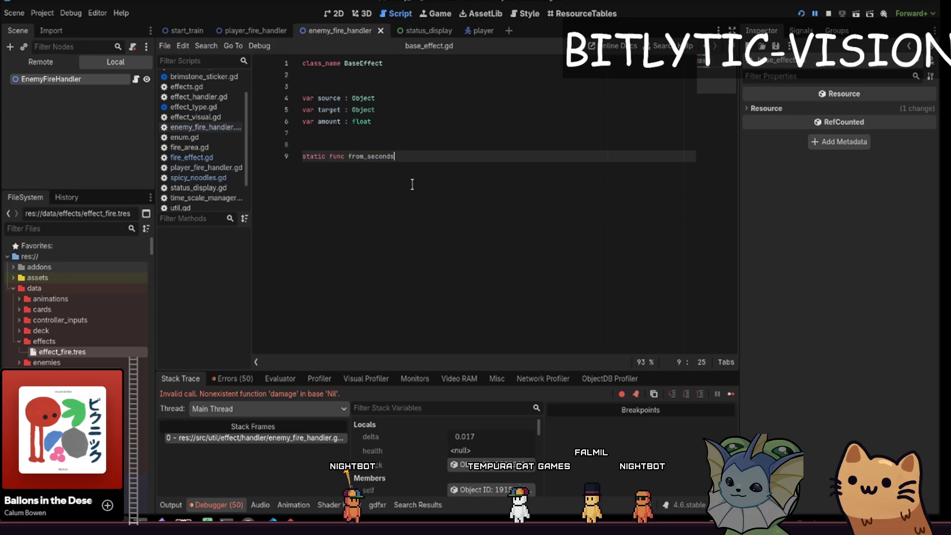
pyautogui.write(':')
pyautogui.press('Return')
pyautogui.write('pass')
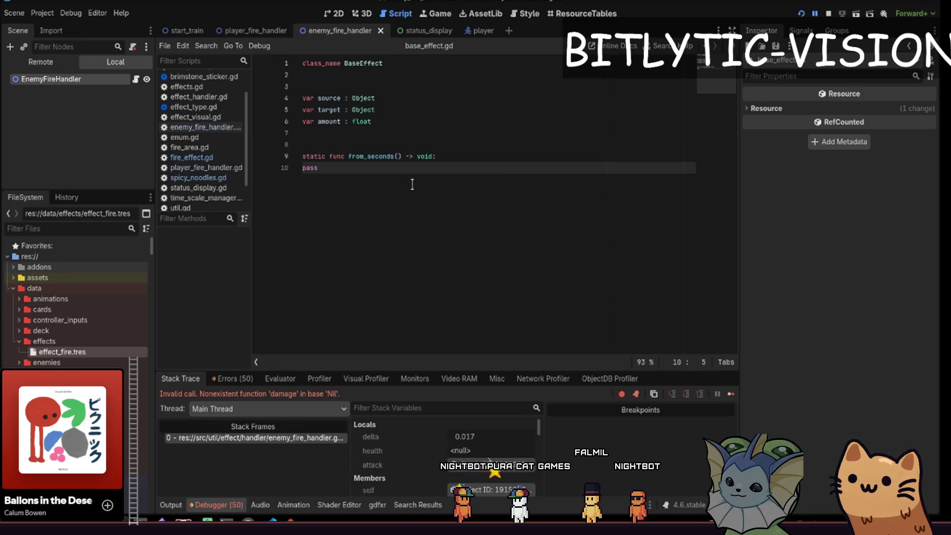
pyautogui.press('Tab')
pyautogui.press('End')
pyautogui.press('Return')
pyautogui.press('Up')
pyautogui.press('Up')
pyautogui.press('Home')
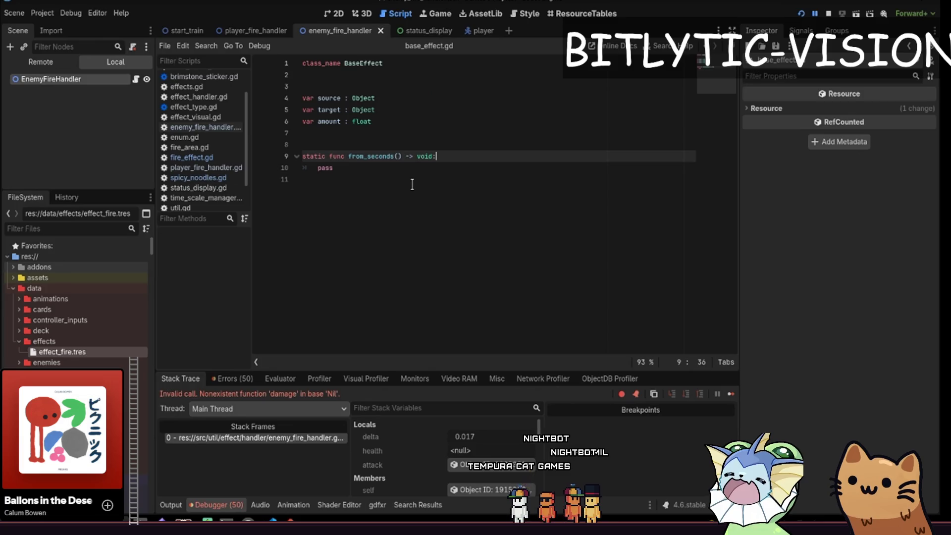
# Duplicate the from_seconds stub and rename the copy to from_amount.
pyautogui.hotkey('shift', 'Down')
pyautogui.hotkey('ctrl', 'c')
pyautogui.press('Down')
pyautogui.press('Return')
pyautogui.hotkey('ctrl', 'v')
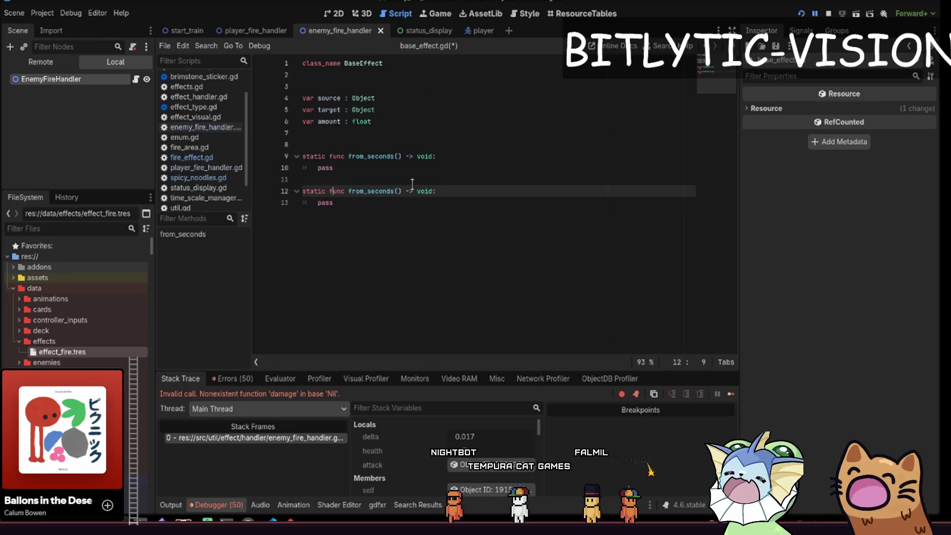
pyautogui.hotkey('ctrl', 'Left')
pyautogui.hotkey('ctrl', 'Left')
pyautogui.hotkey('ctrl', 'shift', 'Left')
pyautogui.write('amount')
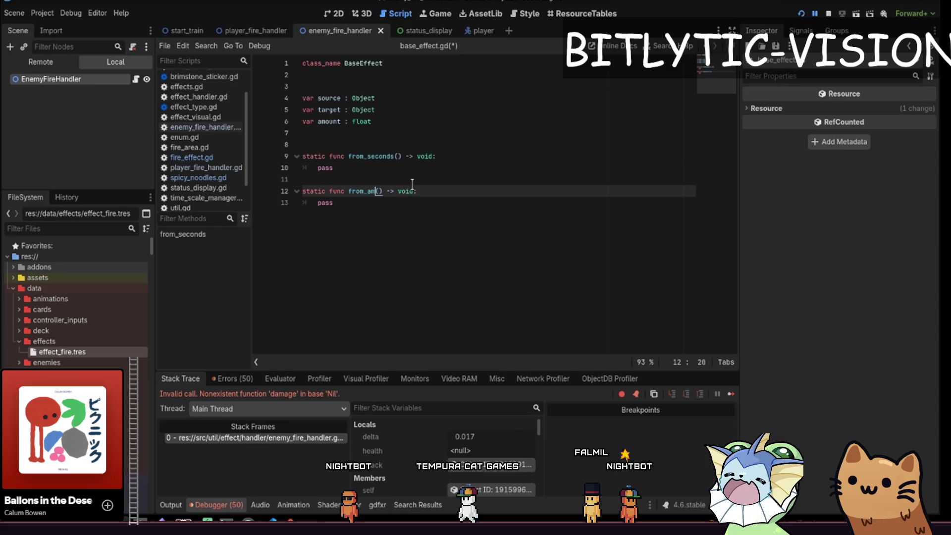
# Step through the recently opened scripts to bring up the FireEffect script.
pyautogui.hotkey('alt', 'Left')
pyautogui.hotkey('alt', 'Left')
pyautogui.hotkey('alt', 'Left')
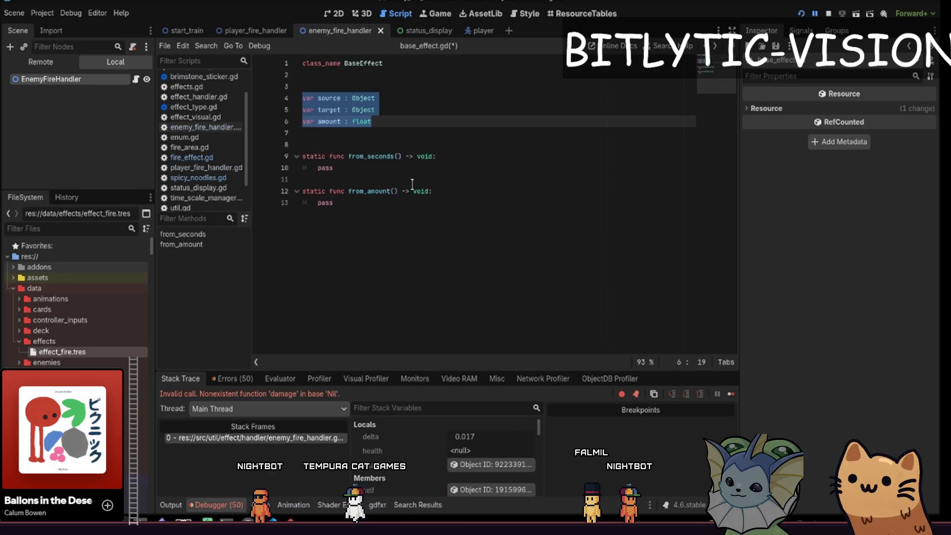
pyautogui.hotkey('alt', 'Left')
pyautogui.hotkey('alt', 'Left')
pyautogui.hotkey('alt', 'Left')
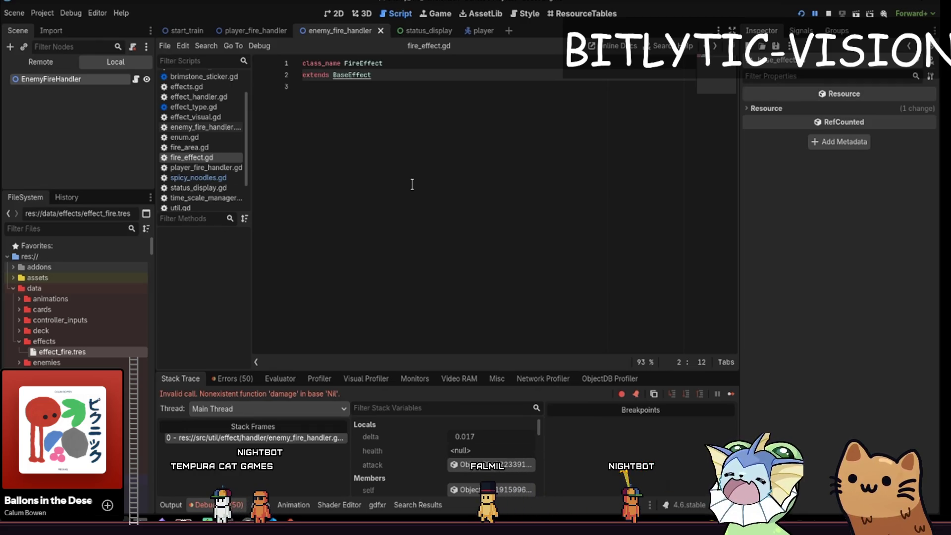
pyautogui.hotkey('alt', 'Right')
# Open enemy_fire_handler.gd through the quick file search and find its apply_effect function.
pyautogui.hotkey('alt', 'Left')
pyautogui.hotkey('alt', 'Right')
pyautogui.hotkey('shift', 'alt', 'o')
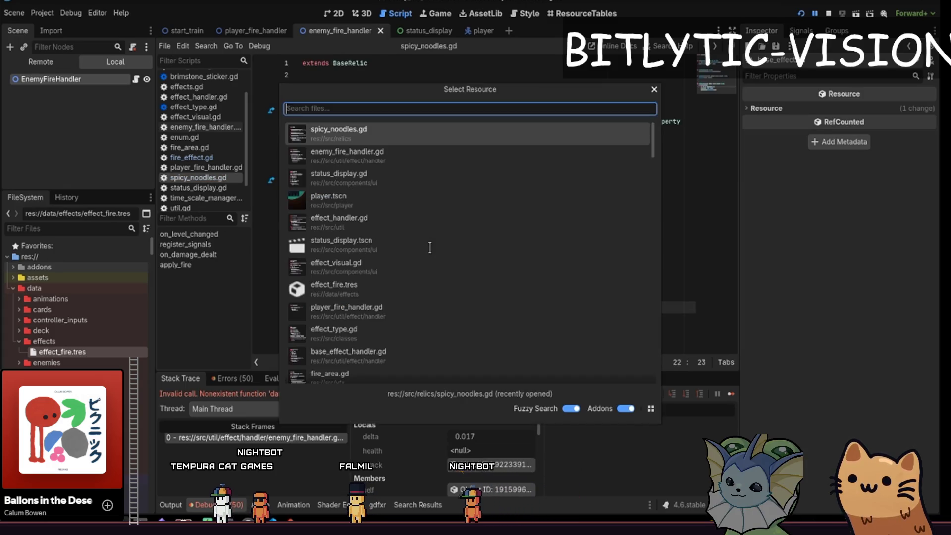
pyautogui.press('Down')
pyautogui.press('Return')
pyautogui.hotkey('ctrl', 'End')
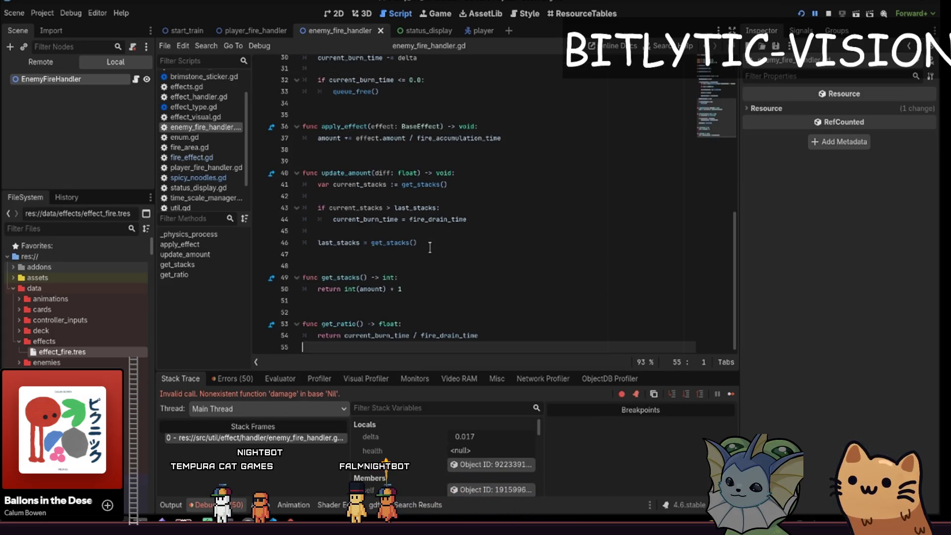
pyautogui.scroll(4, 449, 244)
pyautogui.click(361, 254)
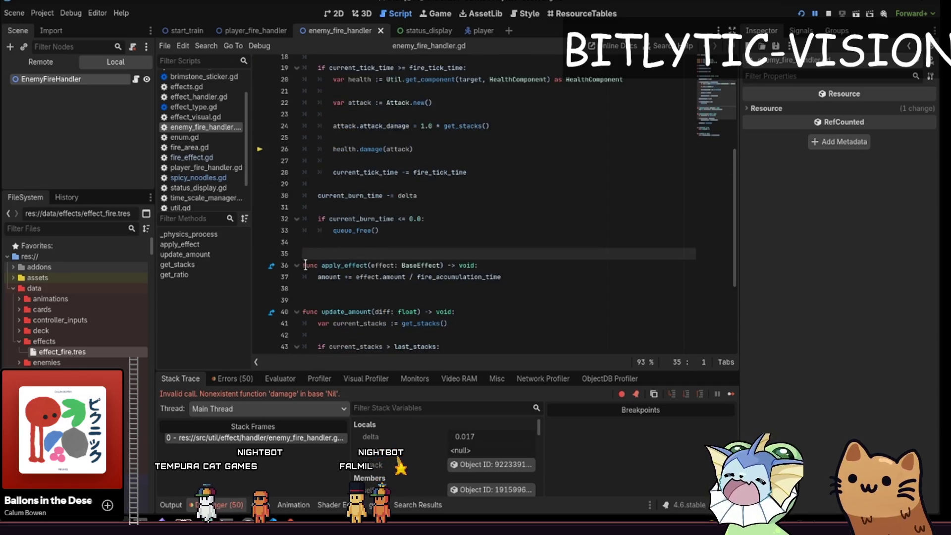
# Compare with base_effect_handler.gd's apply_effect definition, then return to enemy_fire_handler.gd.
pyautogui.keyDown('ctrl'); pyautogui.click(350, 269); pyautogui.keyUp('ctrl')
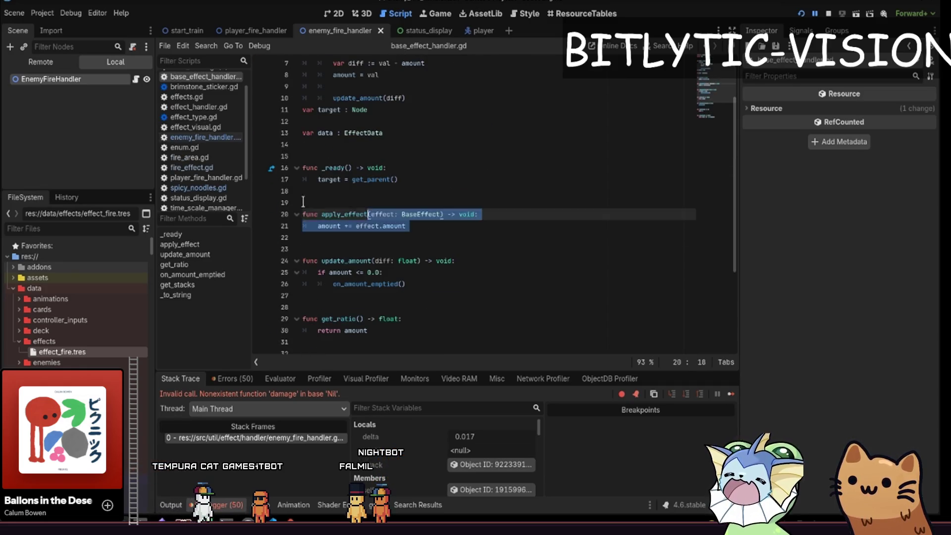
pyautogui.click(439, 228)
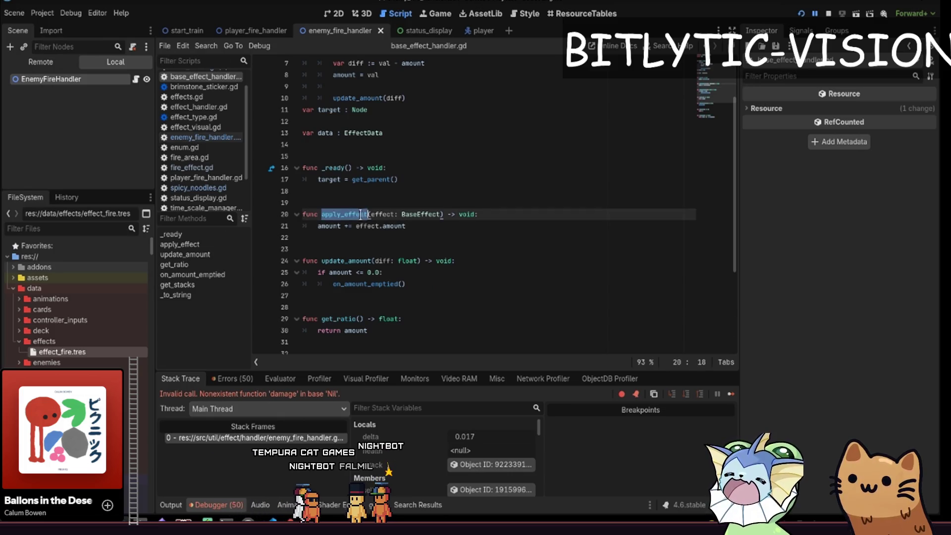
pyautogui.keyDown('shift'); pyautogui.click(273, 214); pyautogui.keyUp('shift')
pyautogui.click(273, 214)
pyautogui.scroll(-2, 388, 240)
pyautogui.scroll(4, 389, 240)
pyautogui.scroll(-4, 403, 250)
pyautogui.hotkey('alt', 'Left')
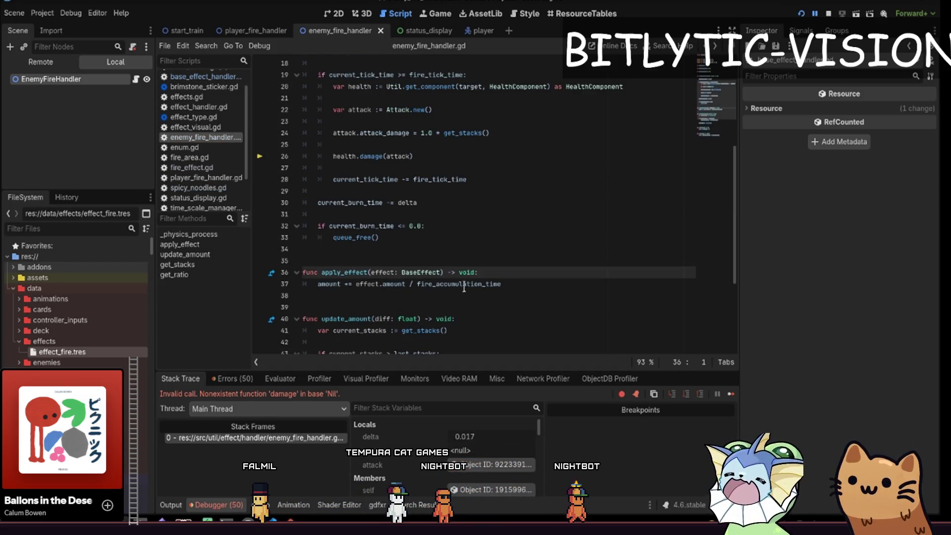
pyautogui.keyDown('ctrl'); pyautogui.click(349, 274); pyautogui.keyUp('ctrl')
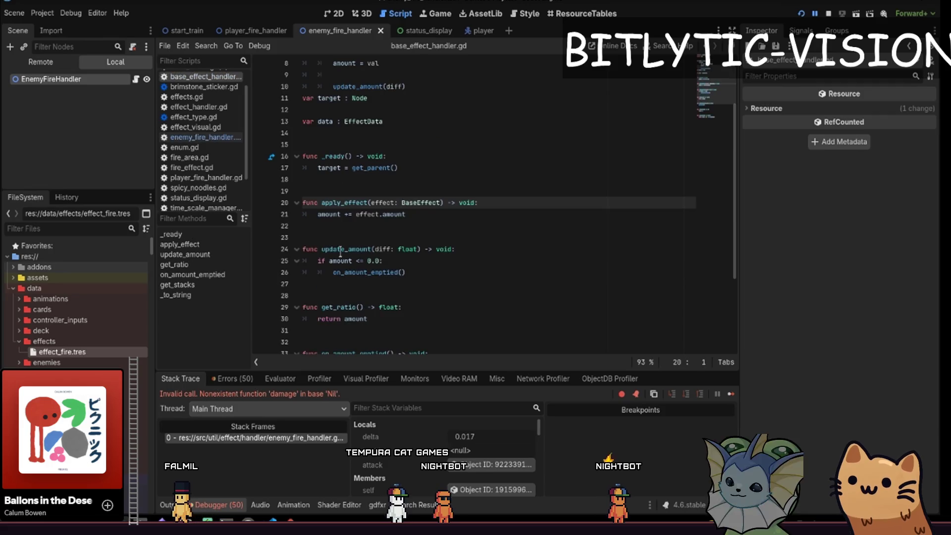
pyautogui.click(415, 216)
pyautogui.click(134, 82)
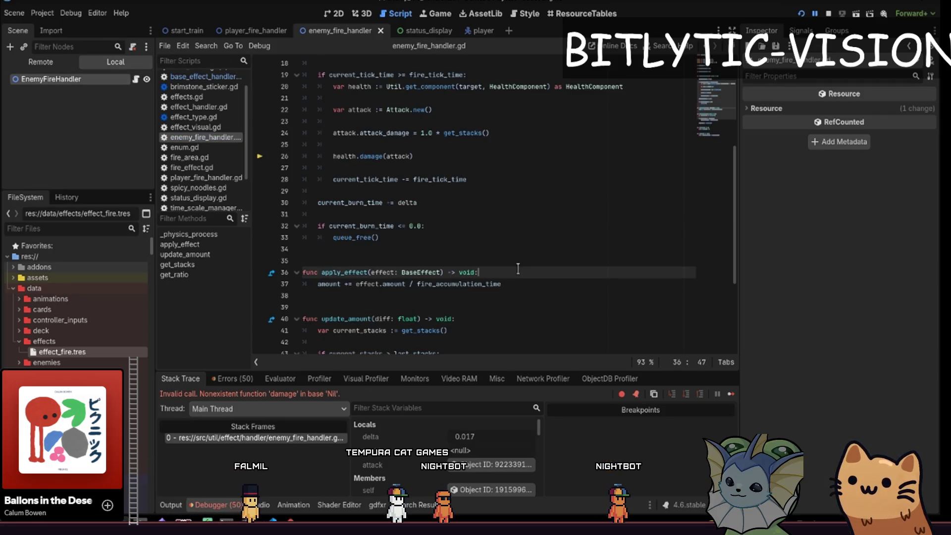
# Add 'var fire_effect := effect as FireEffect' at the top of apply_effect, followed by blank lines.
pyautogui.press('Return')
pyautogui.press('Return')
pyautogui.press('Up')
pyautogui.write('va')
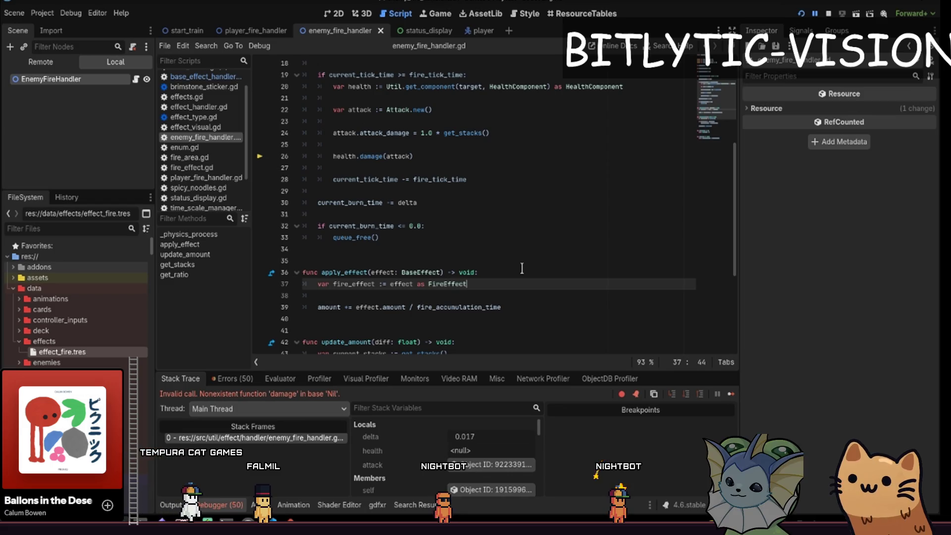
pyautogui.press('Return')
pyautogui.press('Return')
pyautogui.press('Tab')
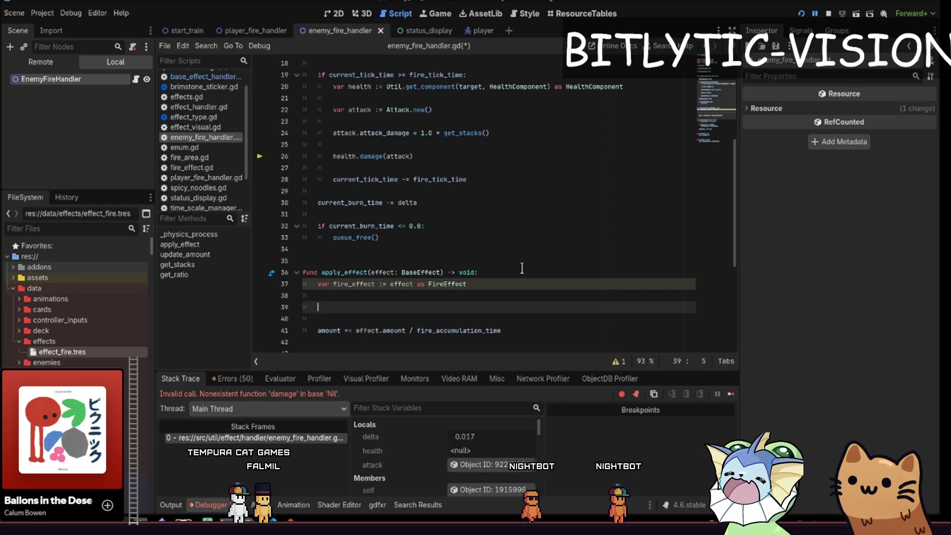
# Jump from the cast line to the FireEffect class definition.
pyautogui.keyDown('ctrl'); pyautogui.click(461, 287); pyautogui.keyUp('ctrl')
pyautogui.hotkey('alt', 'Left')
pyautogui.click(438, 304)
pyautogui.press('Up')
pyautogui.press('Up')
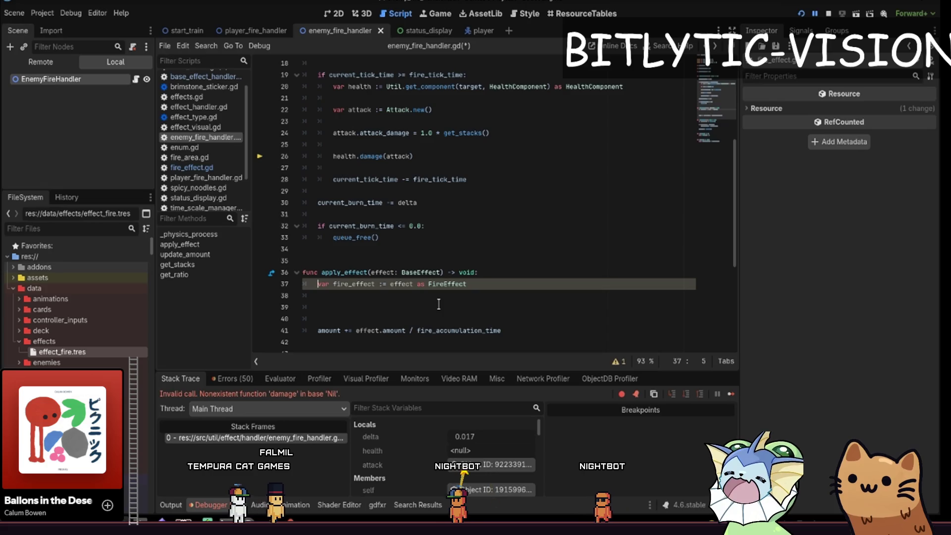
pyautogui.click(439, 284)
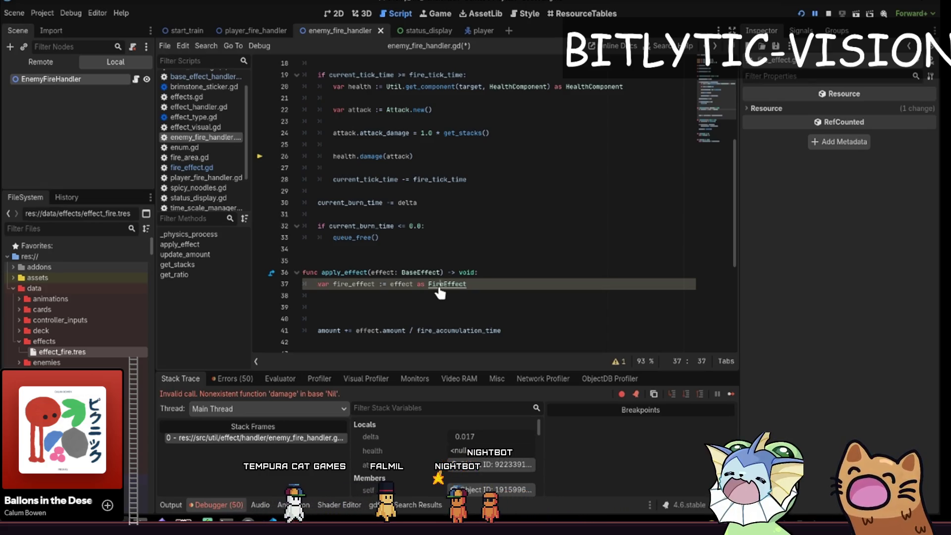
pyautogui.keyDown('ctrl'); pyautogui.click(438, 285); pyautogui.keyUp('ctrl')
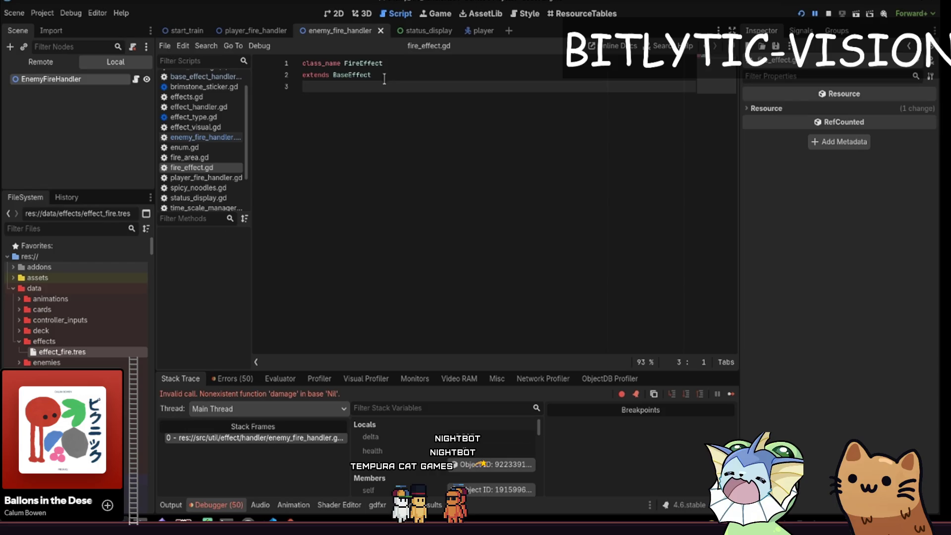
# Declare 'var spread_radius := 50.0' on line 5 of fire_effect.gd, then return to the enemy handler's cast line.
pyautogui.keyDown('ctrl'); pyautogui.click(362, 77); pyautogui.keyUp('ctrl')
pyautogui.hotkey('alt', 'Left')
pyautogui.press('Down')
pyautogui.press('Down')
pyautogui.press('Down')
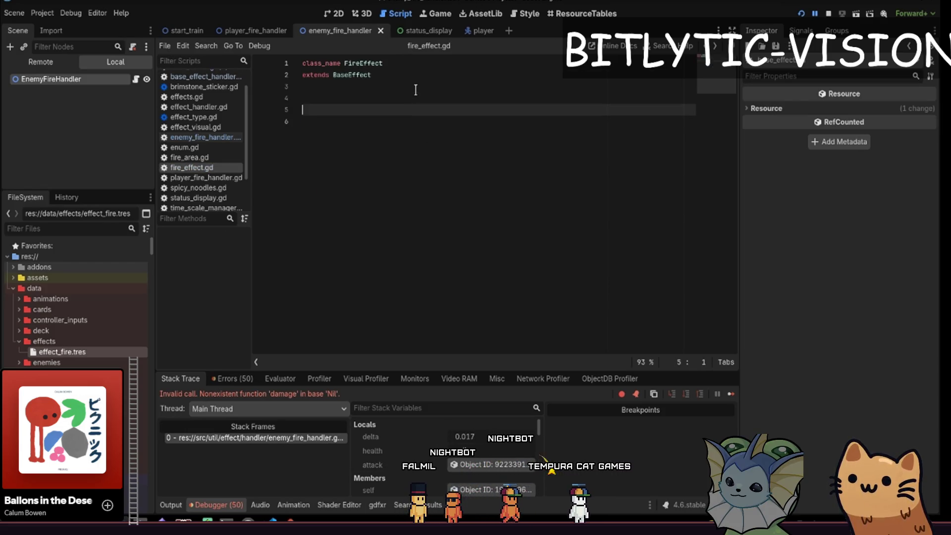
pyautogui.write('var spread_radius := 50.0')
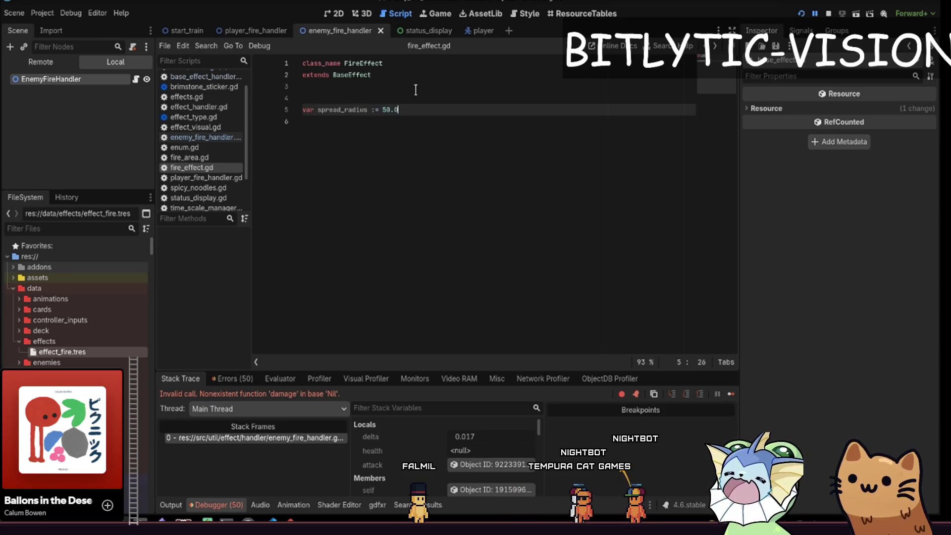
pyautogui.hotkey('shift', 'Home')
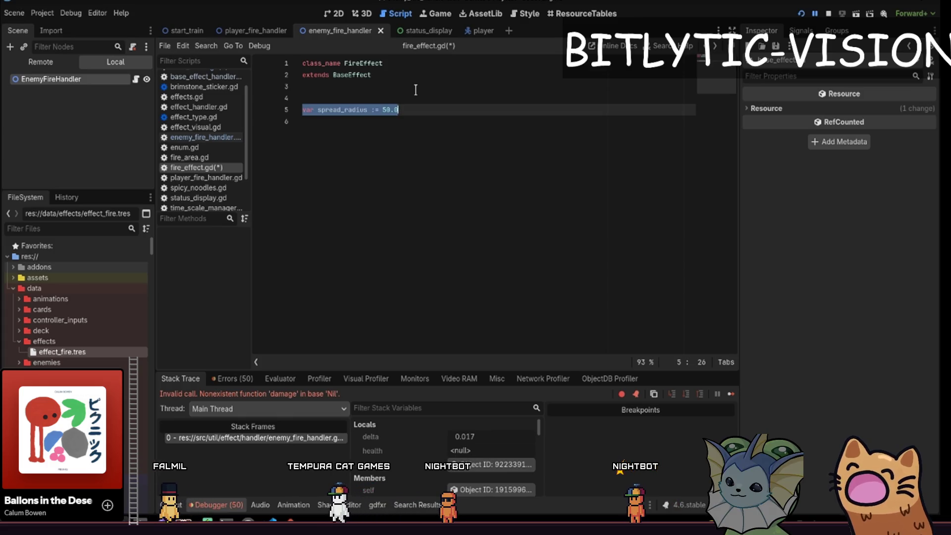
pyautogui.hotkey('alt', 'Left')
pyautogui.hotkey('alt', 'Left')
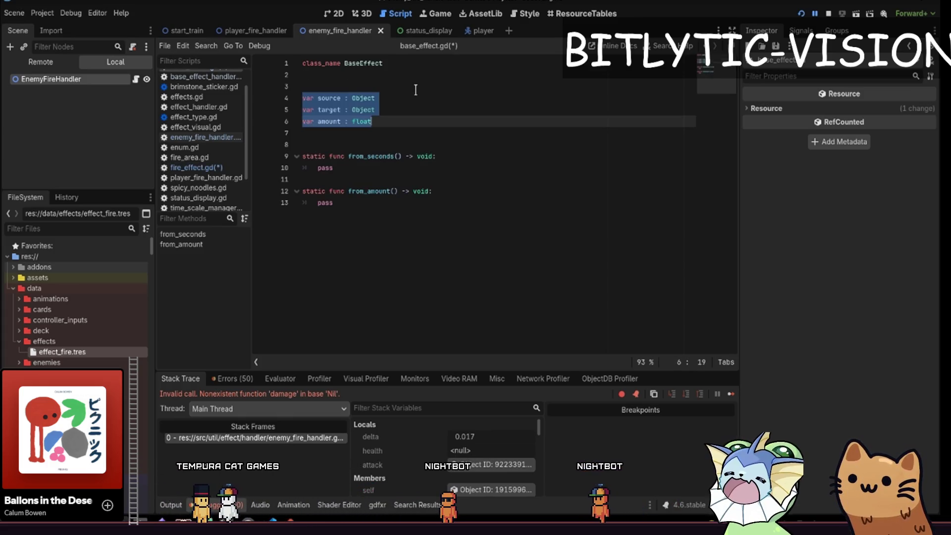
pyautogui.press('End')
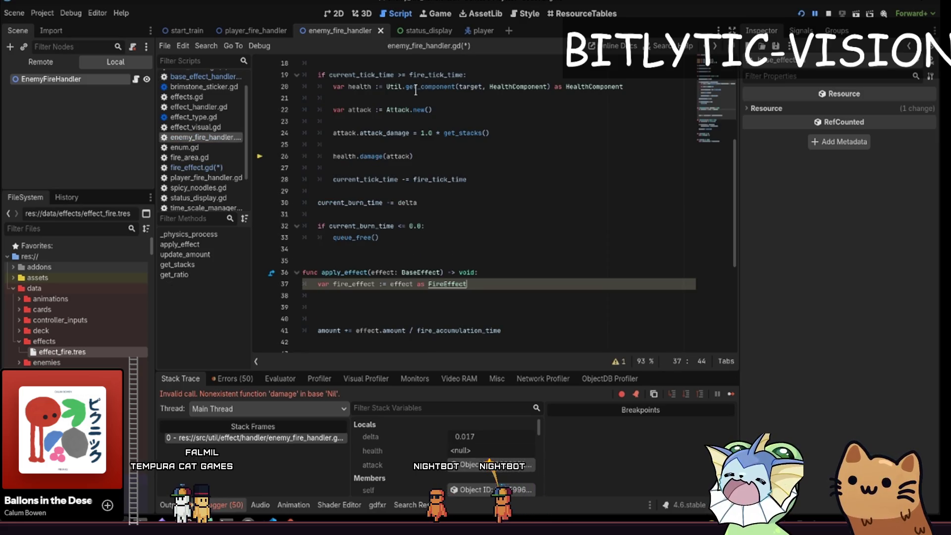
# Undo the extra blank lines below the FireEffect cast, leaving one gap, and move to Obsidian.
pyautogui.press('Return')
pyautogui.press('Return')
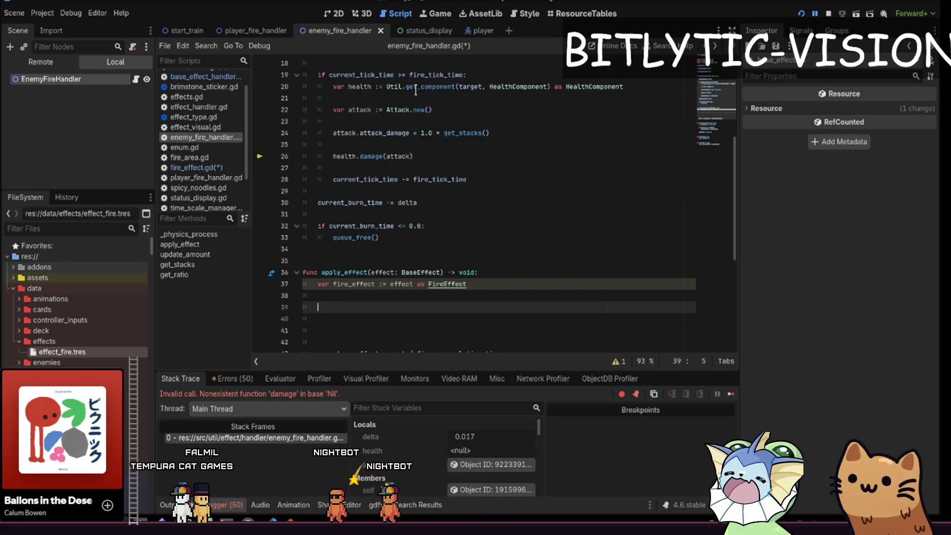
pyautogui.hotkey('ctrl', 'z')
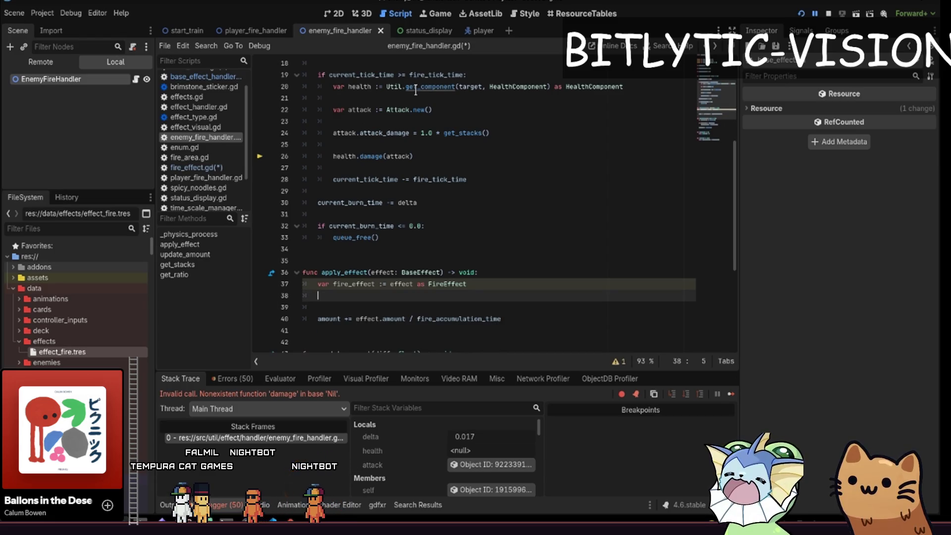
pyautogui.hotkey('ctrl', 'z')
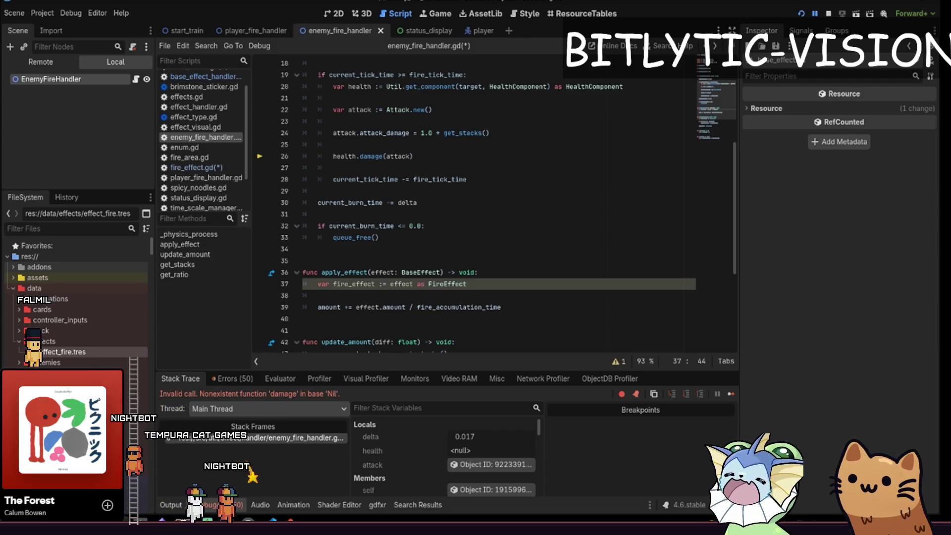
pyautogui.hotkey('alt', 'Tab')
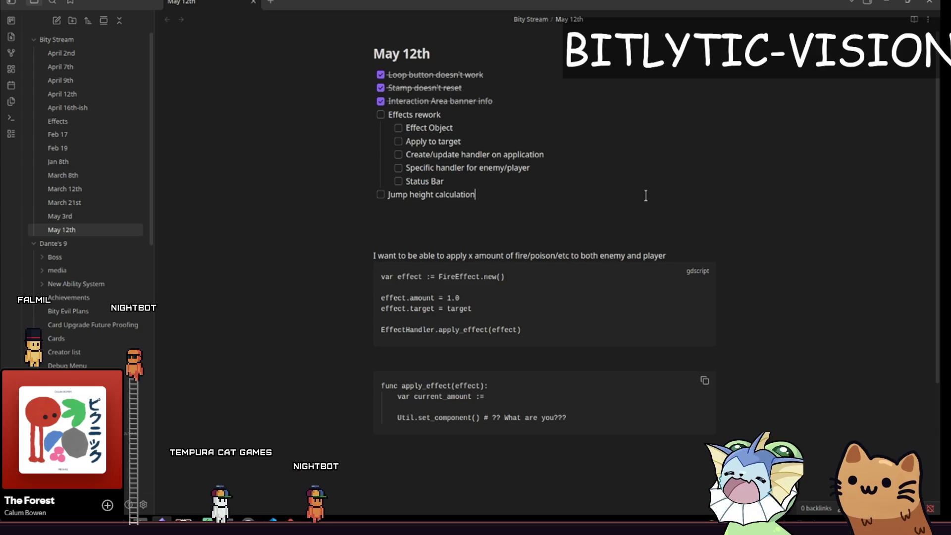
# Add a 'Particles' checkbox indented under VFX in the Effects rework checklist, removing the empty extra line.
pyautogui.press('Up')
pyautogui.press('Up')
pyautogui.press('End')
pyautogui.press('Return')
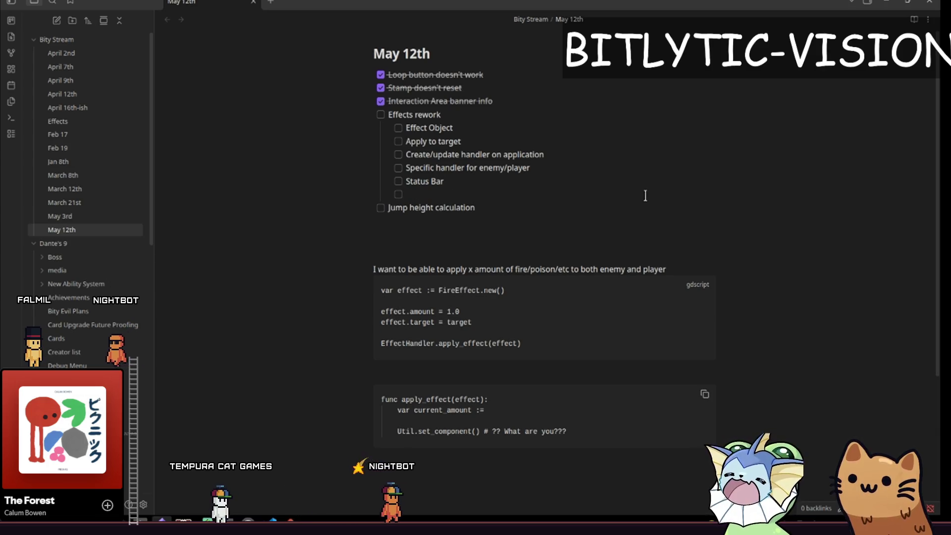
pyautogui.write('VFX\\')
pyautogui.press('Return')
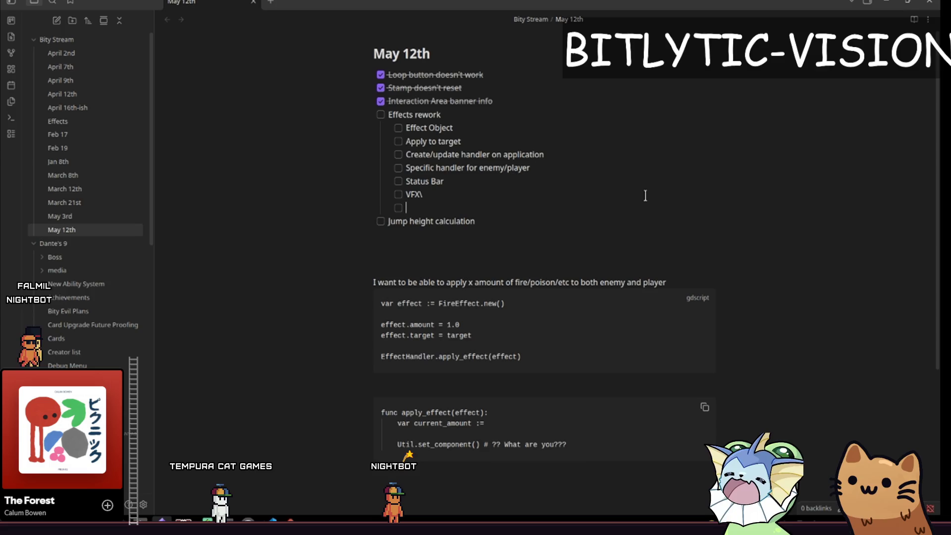
pyautogui.press('BackSpace')
pyautogui.press('BackSpace')
pyautogui.press('BackSpace')
pyautogui.press('Return')
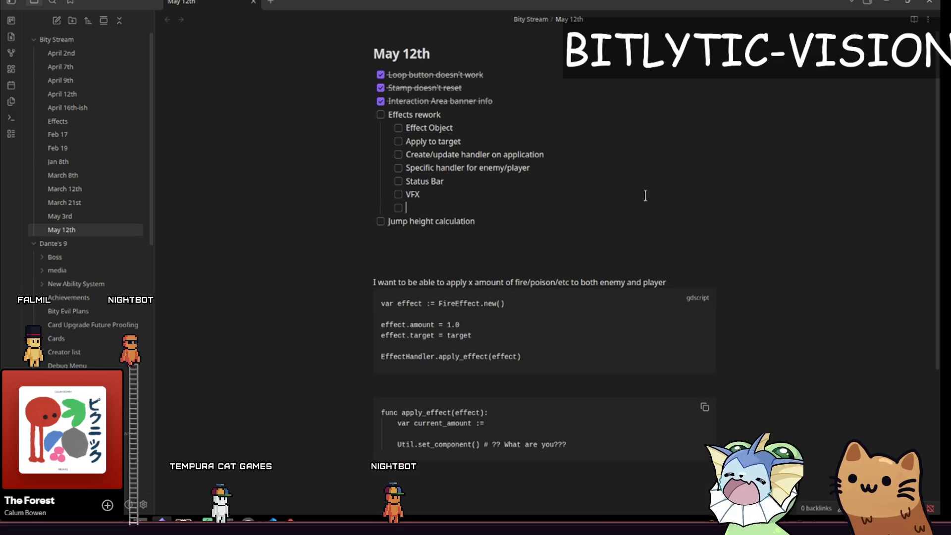
pyautogui.write('Particles')
pyautogui.press('Return')
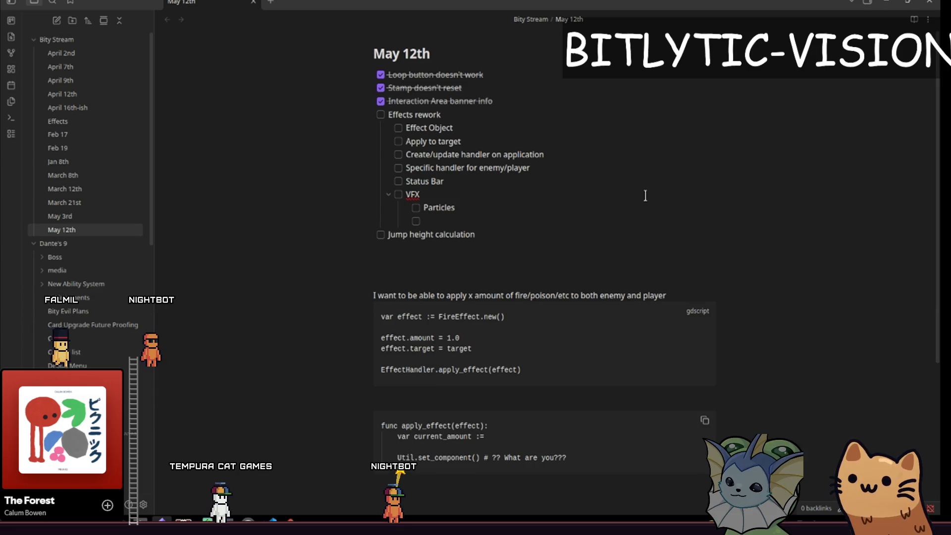
pyautogui.press('BackSpace')
pyautogui.press('BackSpace')
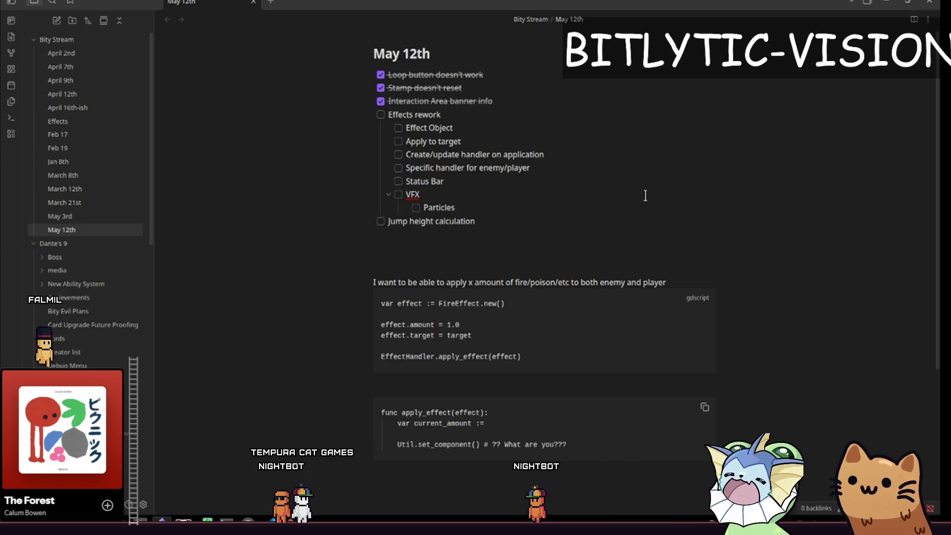
# Look over the VFX and Particles checklist lines without changes, then return to the Godot editor.
pyautogui.press('Down')
pyautogui.press('Up')
pyautogui.press('Down')
pyautogui.hotkey('shift', 'Up')
pyautogui.hotkey('shift', 'Home')
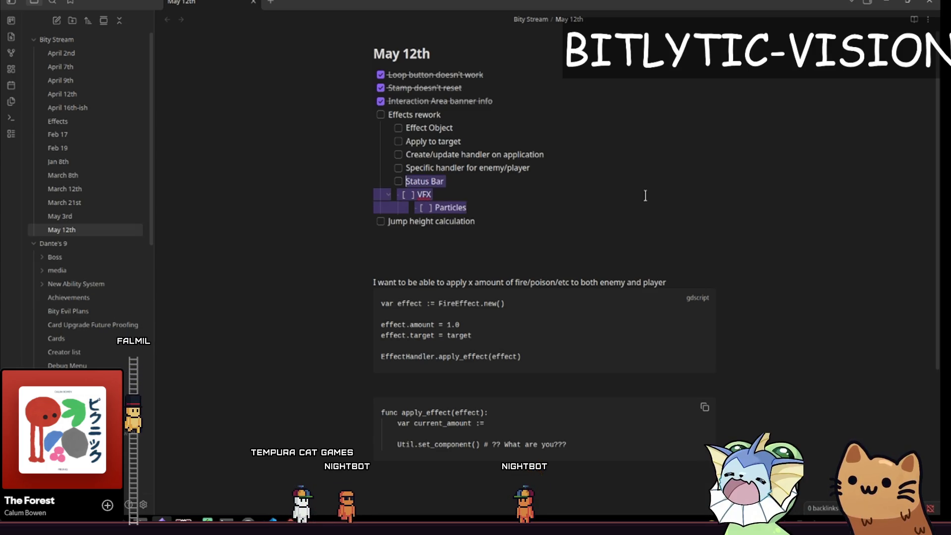
pyautogui.press('Left')
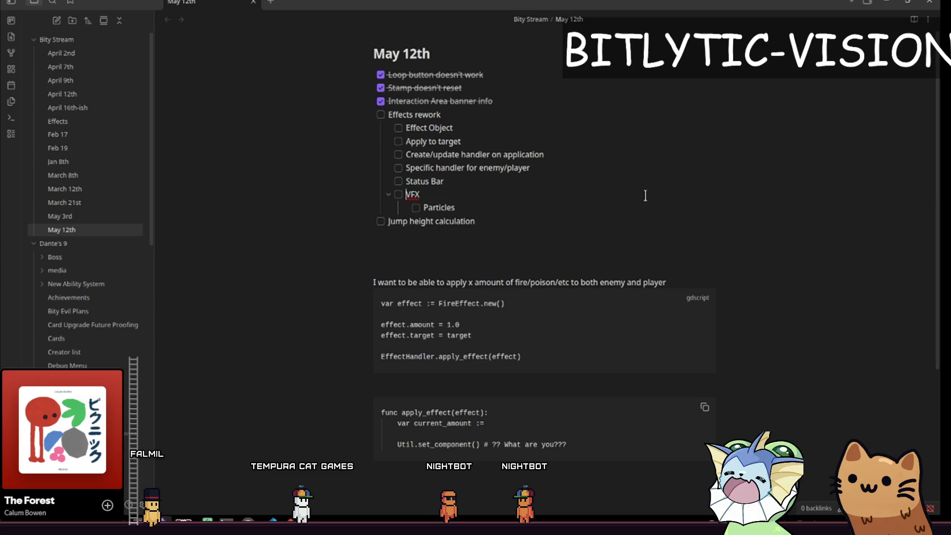
pyautogui.hotkey('shift', 'Down')
pyautogui.press('Left')
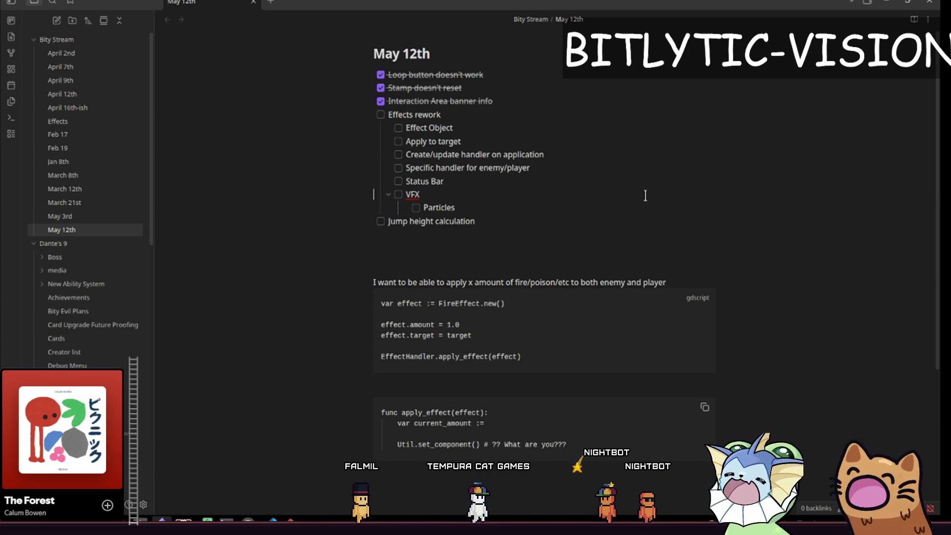
pyautogui.hotkey('shift', 'Home')
pyautogui.hotkey('shift', 'Down')
pyautogui.press('Left')
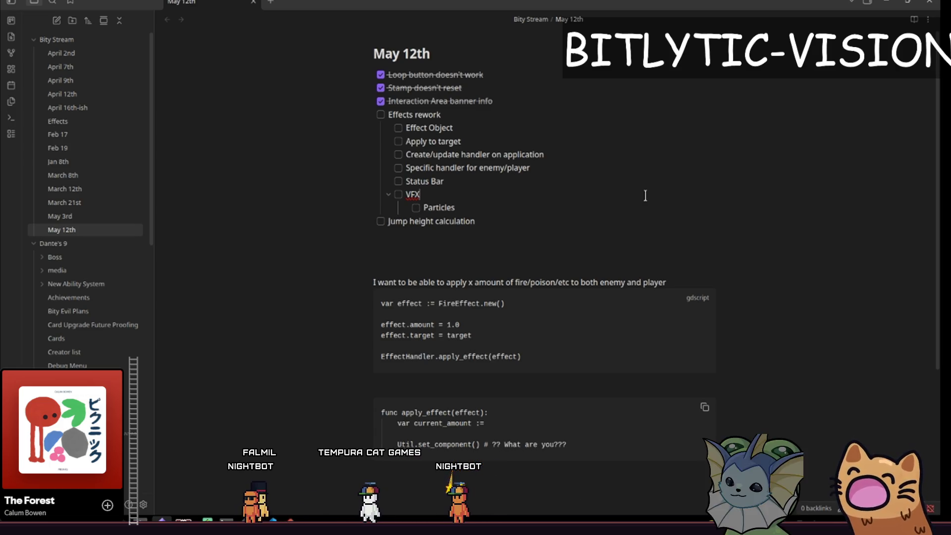
pyautogui.hotkey('alt', 'Tab')
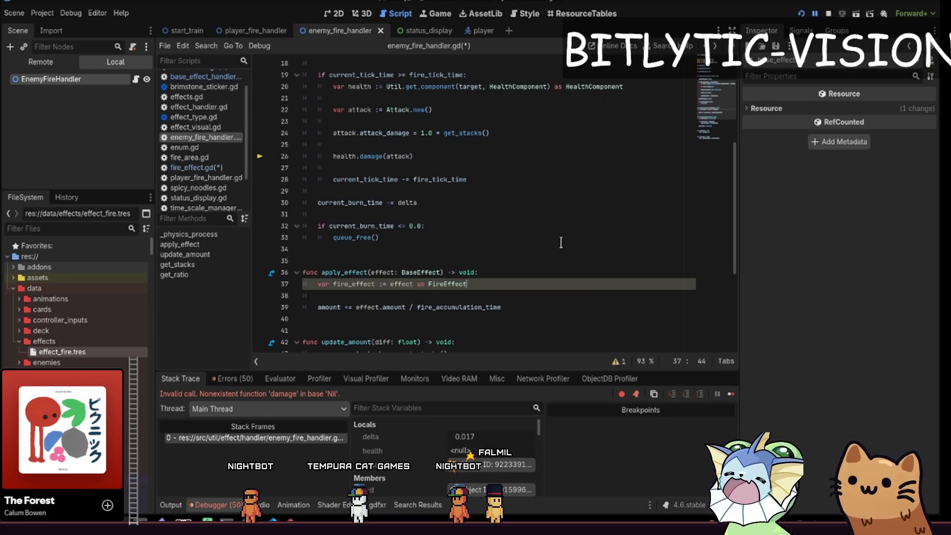
# Capture a 752×511 region over the code and draw a red dot and a row of red loops on it.
pyautogui.press('Print')
pyautogui.moveTo(358, 110); pyautogui.dragTo(726, 369)
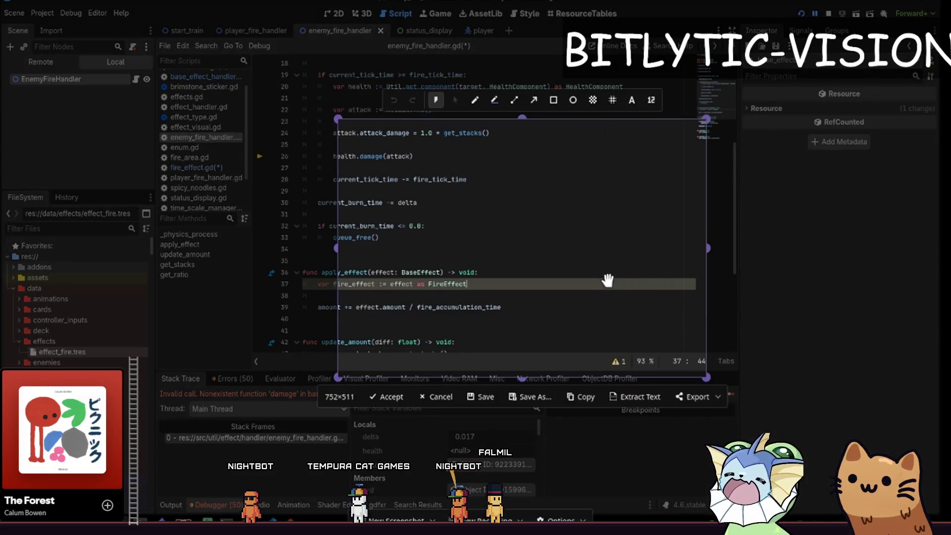
pyautogui.moveTo(508, 203)
pyautogui.mouseDown()
pyautogui.moveTo(507, 218)
pyautogui.moveTo(512, 210)
pyautogui.mouseUp()
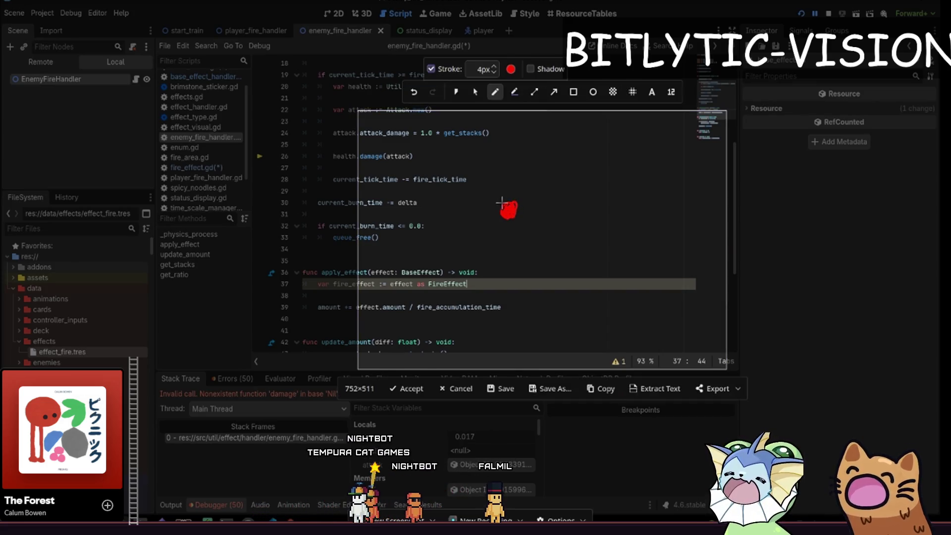
pyautogui.moveTo(471, 160)
pyautogui.mouseDown()
pyautogui.moveTo(545, 272)
pyautogui.moveTo(470, 154)
pyautogui.mouseUp()
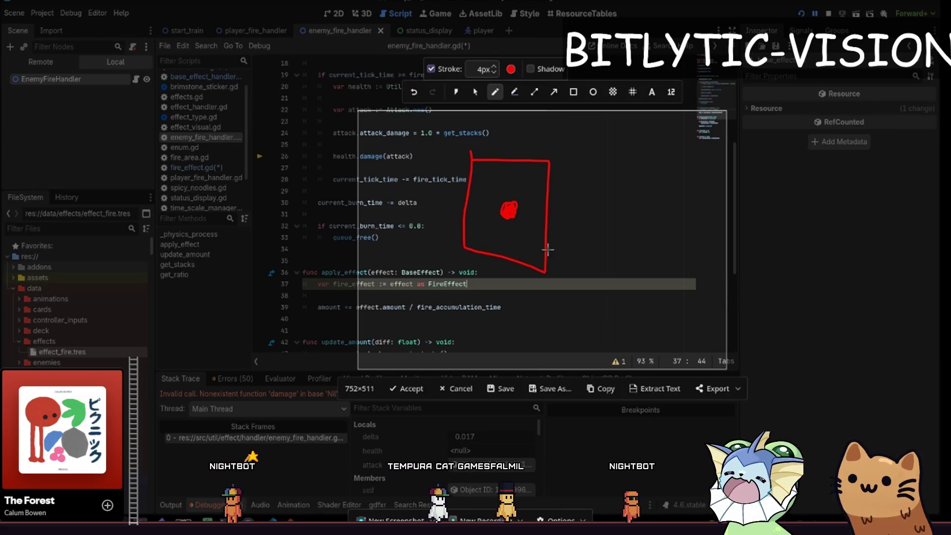
pyautogui.hotkey('ctrl', 'z')
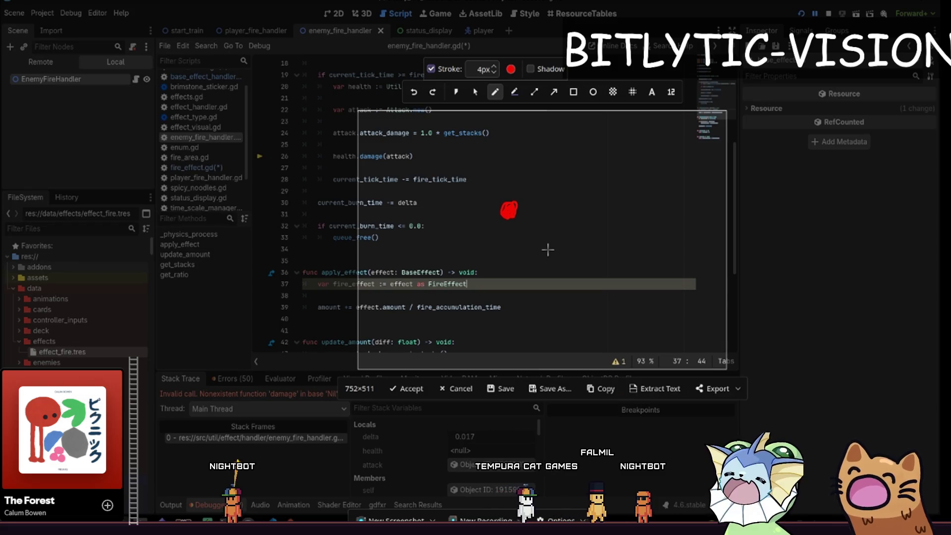
pyautogui.moveTo(533, 204); pyautogui.dragTo(560, 212)
pyautogui.moveTo(569, 210); pyautogui.dragTo(593, 216)
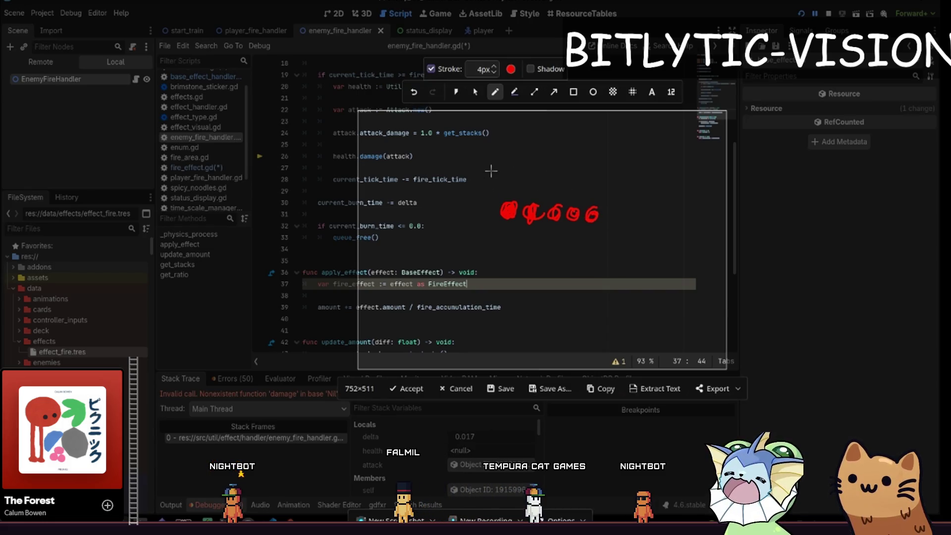
pyautogui.moveTo(495, 149)
pyautogui.mouseDown()
pyautogui.moveTo(500, 199)
pyautogui.moveTo(518, 213)
pyautogui.moveTo(497, 229)
pyautogui.moveTo(513, 193)
pyautogui.moveTo(500, 193)
pyautogui.mouseUp()
pyautogui.hotkey('ctrl', 'z')
pyautogui.hotkey('ctrl', 'z')
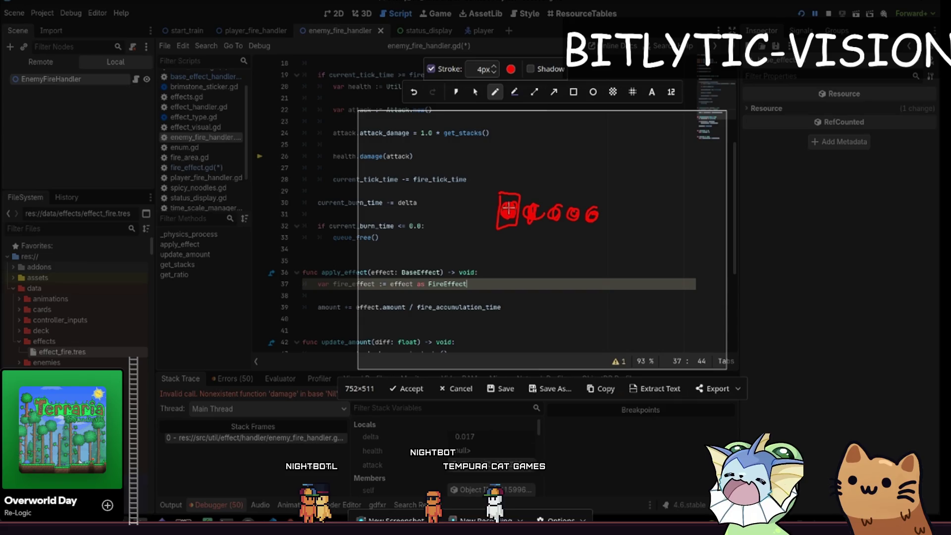
# Fill the first square with red scribble and draw connected red boxes around each loop in the row.
pyautogui.moveTo(509, 210); pyautogui.dragTo(524, 210)
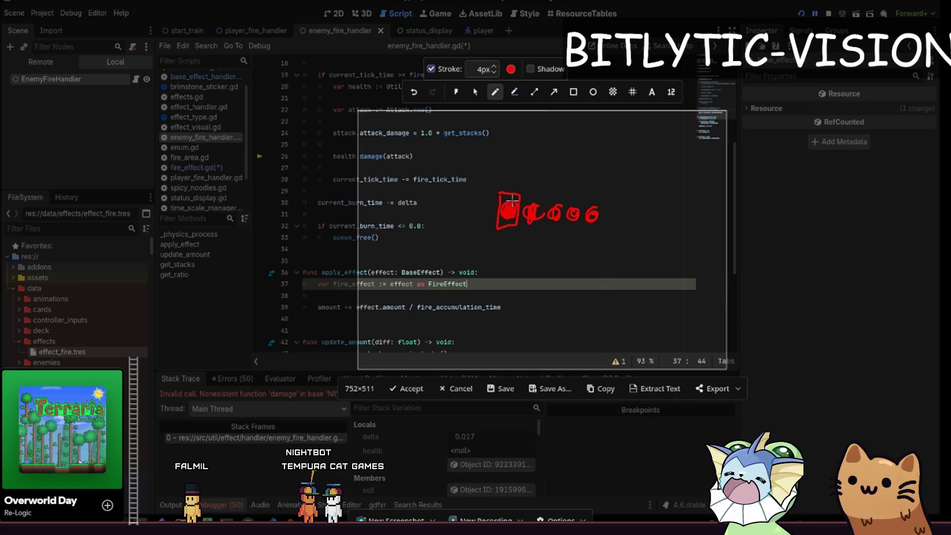
pyautogui.moveTo(500, 192); pyautogui.dragTo(526, 192)
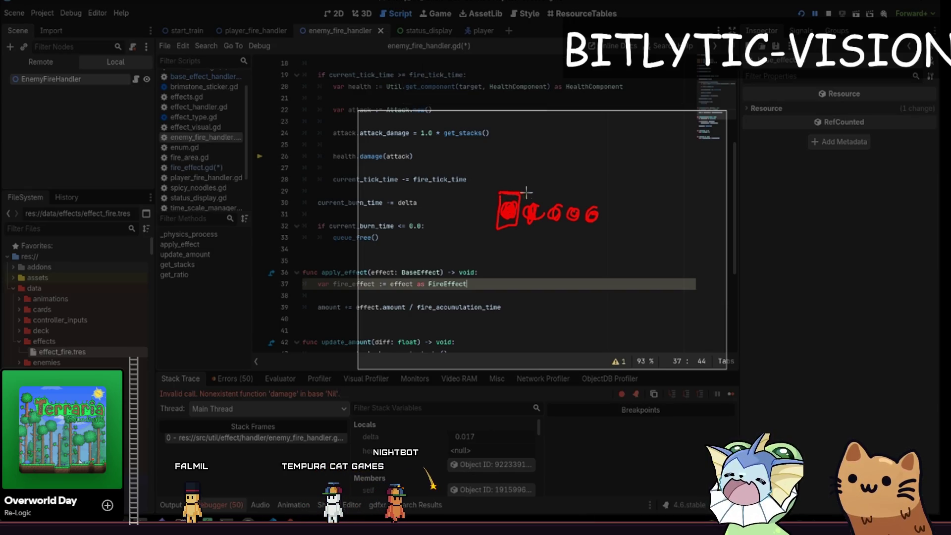
pyautogui.moveTo(496, 226); pyautogui.dragTo(497, 226)
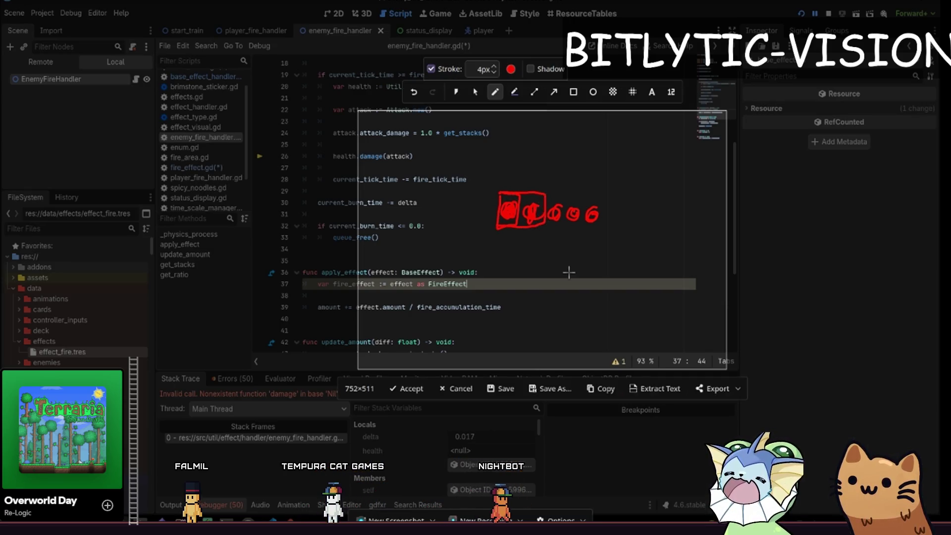
pyautogui.moveTo(542, 197); pyautogui.dragTo(612, 193)
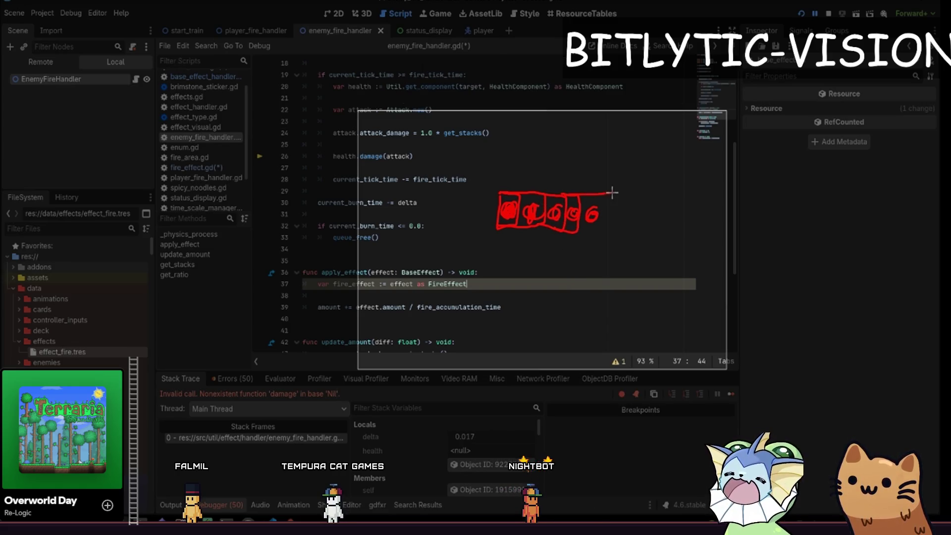
pyautogui.moveTo(604, 227)
pyautogui.mouseDown()
pyautogui.moveTo(565, 227)
pyautogui.moveTo(605, 204)
pyautogui.mouseUp()
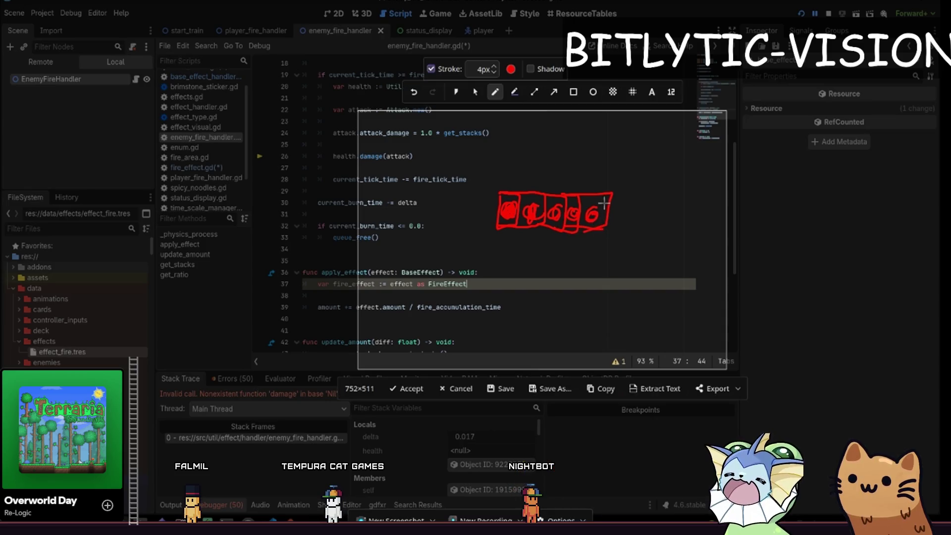
pyautogui.moveTo(507, 165); pyautogui.dragTo(511, 171)
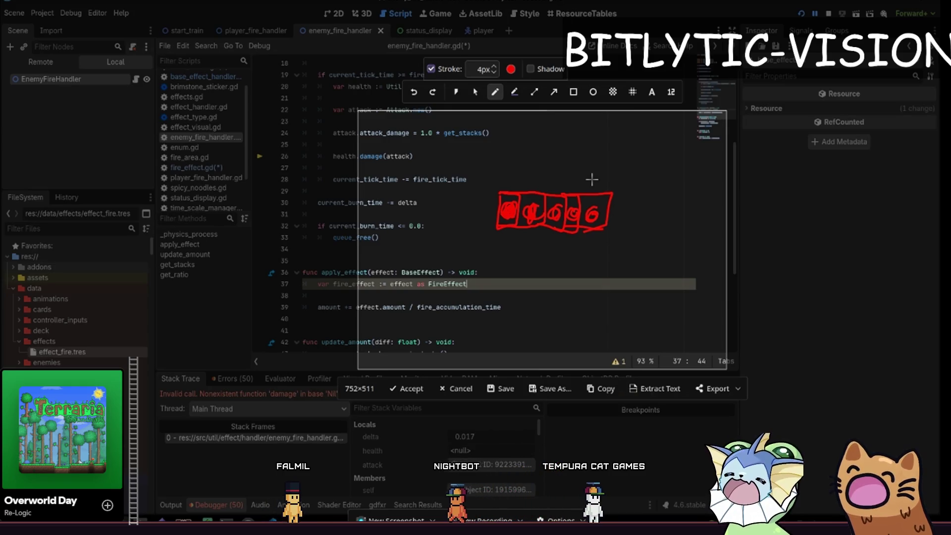
# Discard the screenshot and open the flying_fire_projectile_enemy scene by searching 'flying_enemy_fire'.
pyautogui.press('Escape')
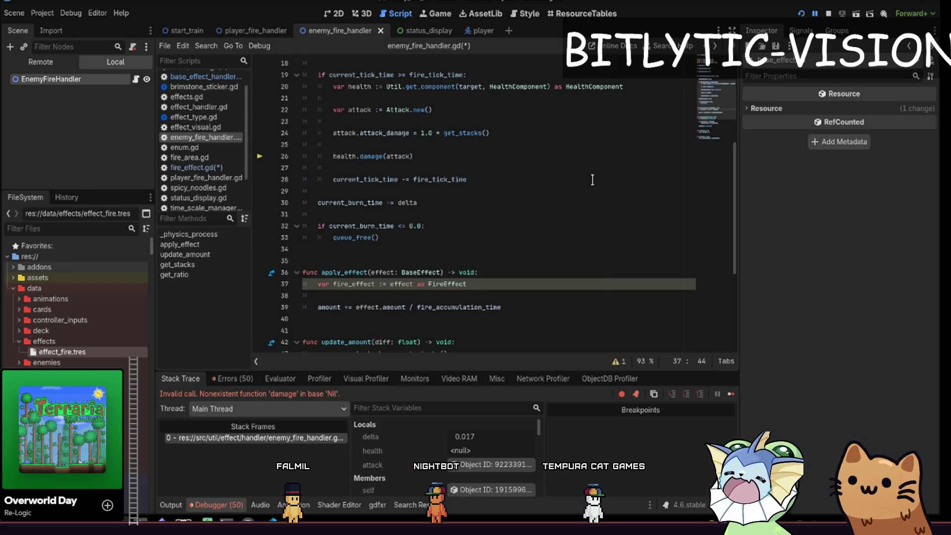
pyautogui.hotkey('shift', 'alt', 'o')
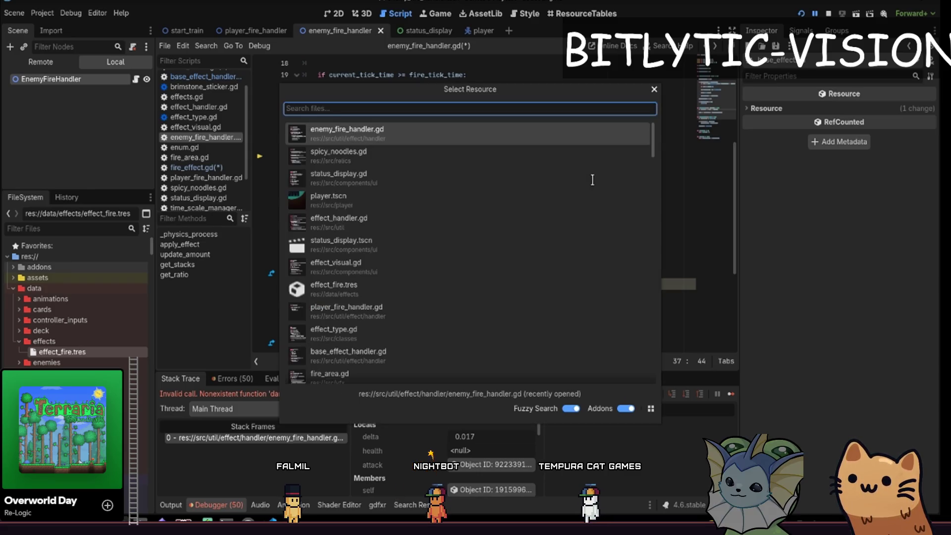
pyautogui.write('fly')
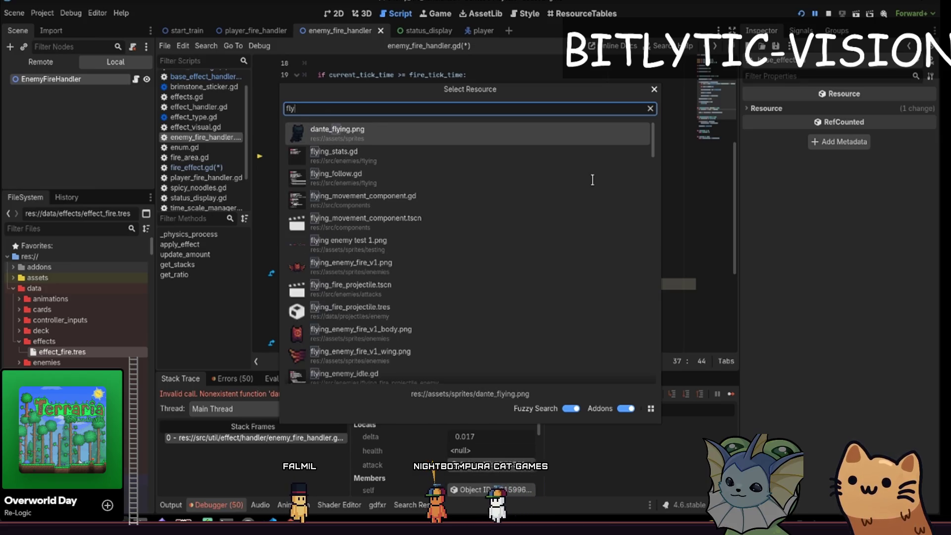
pyautogui.write('ing_enemy_fire')
pyautogui.press('Down')
pyautogui.press('Down')
pyautogui.press('Down')
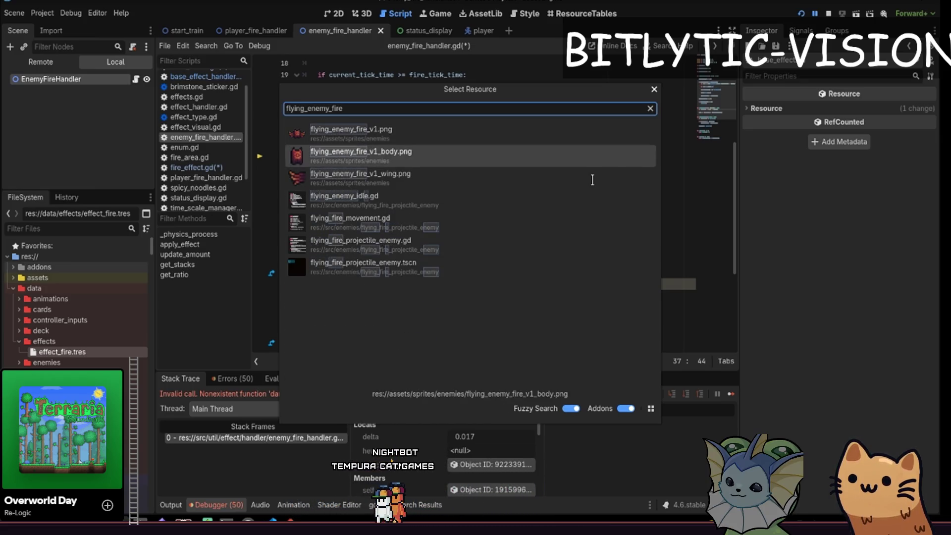
pyautogui.press('Down')
pyautogui.press('Down')
pyautogui.press('Return')
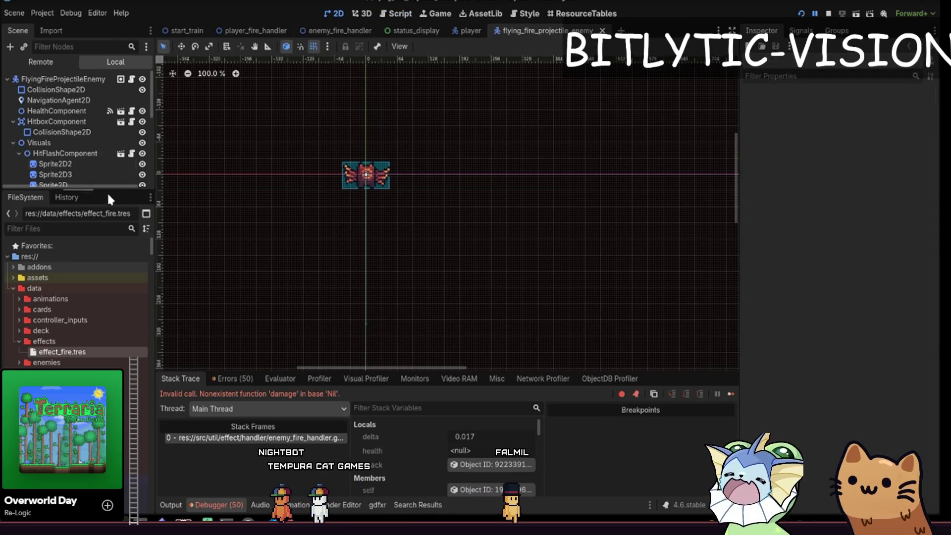
# Inspect the enemy's Sprite2D nodes, GibSpawner and ProjectileShootingComponent in the Scene dock.
pyautogui.moveTo(112, 189); pyautogui.dragTo(112, 372)
pyautogui.click(76, 164)
pyautogui.keyDown('shift'); pyautogui.click(72, 185); pyautogui.keyUp('shift')
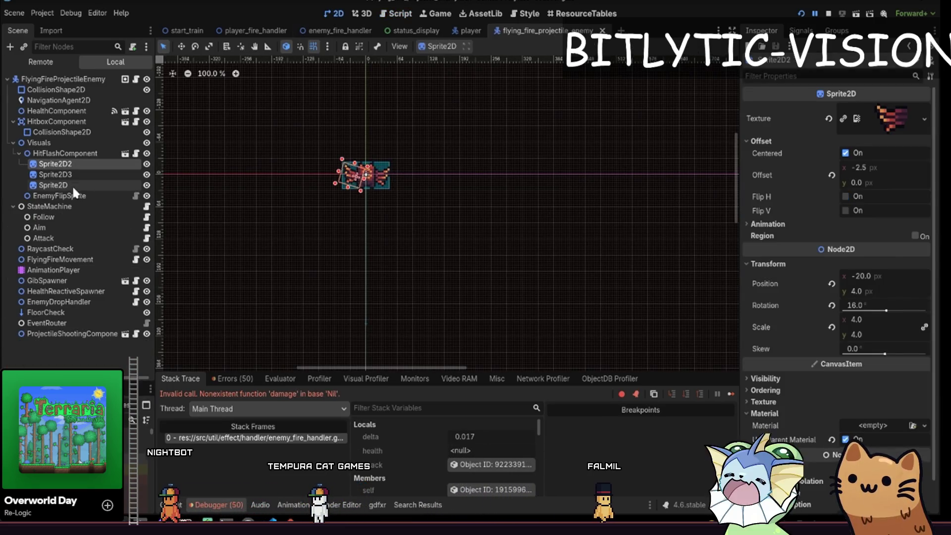
pyautogui.scroll(4, 503, 239)
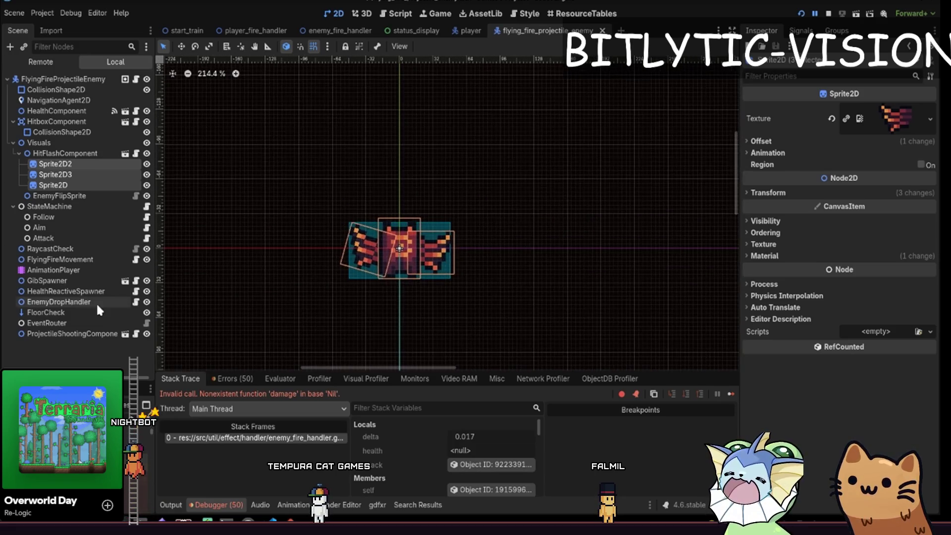
pyautogui.click(47, 281)
pyautogui.click(75, 333)
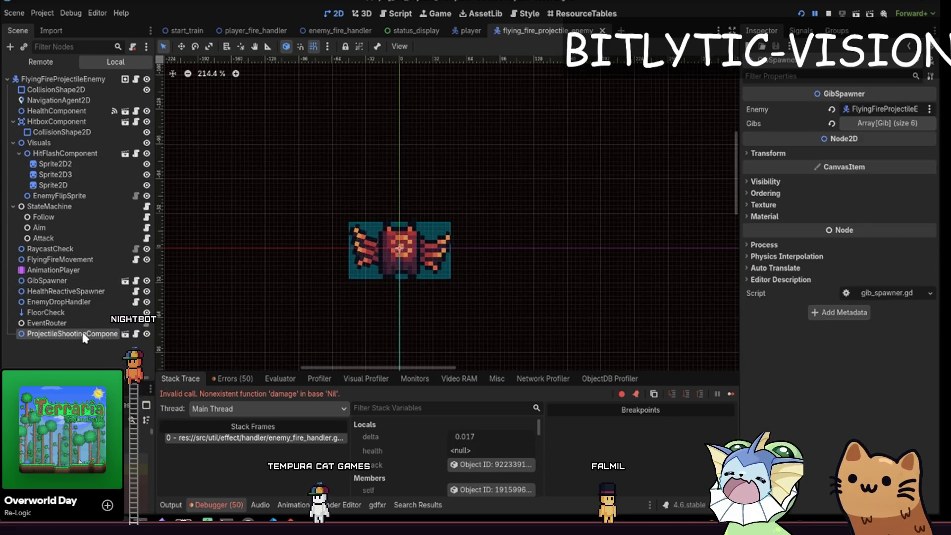
# Open the ProjectileShootingComponent scene and inspect its ChargeParticles and AimReticle nodes.
pyautogui.click(125, 333)
pyautogui.click(53, 89)
pyautogui.click(44, 100)
pyautogui.scroll(12, 411, 250)
pyautogui.scroll(-12, 421, 252)
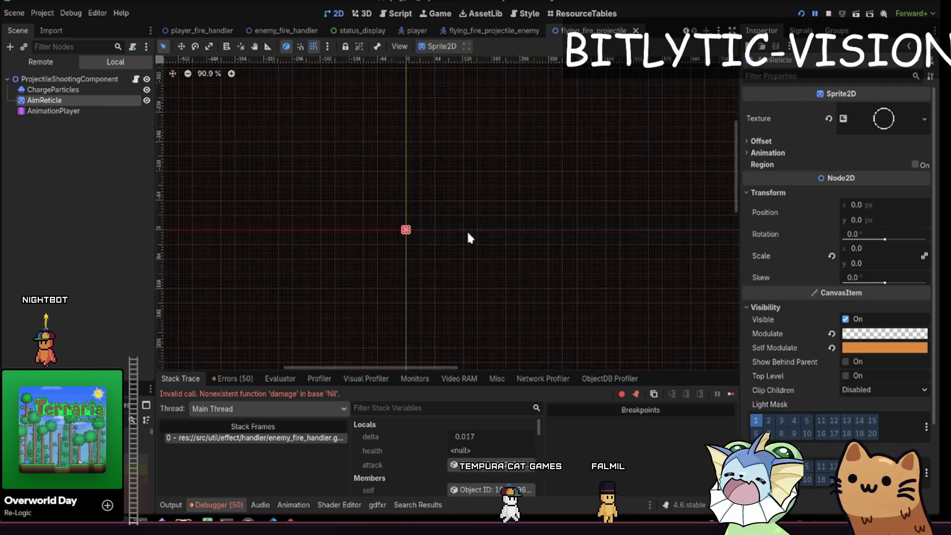
# Back in flying_fire_projectile_enemy, inspect the root node and reopen ProjectileShootingComponent.
pyautogui.click(494, 31)
pyautogui.click(31, 80)
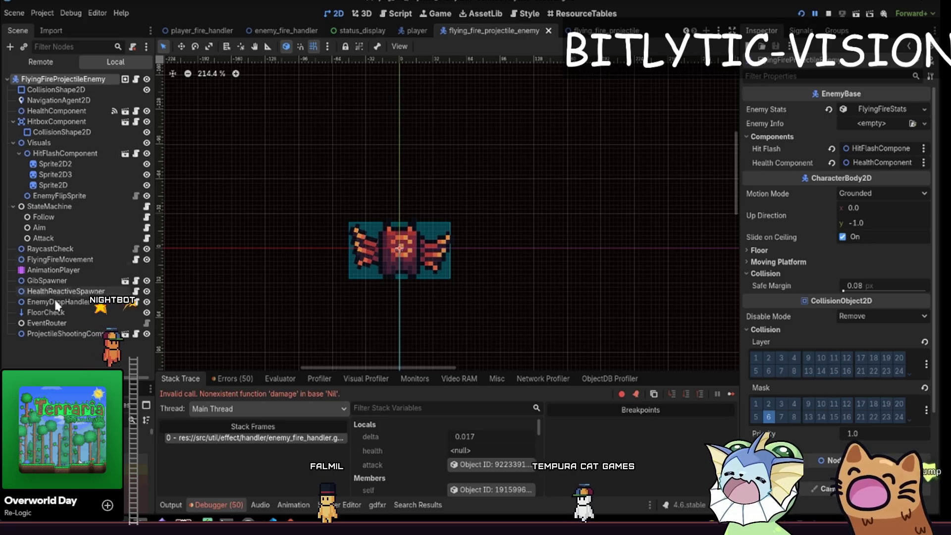
pyautogui.click(59, 333)
pyautogui.click(125, 333)
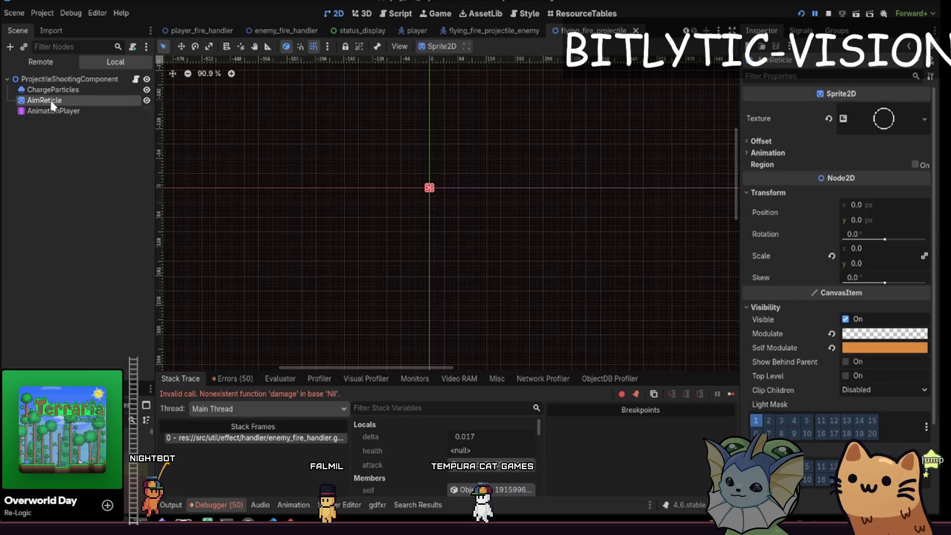
# Reselect the AimReticle, close the projectile scene, and switch to status_display.
pyautogui.click(84, 127)
pyautogui.click(66, 100)
pyautogui.moveTo(370, 200); pyautogui.dragTo(427, 187)
pyautogui.middleClick(586, 30)
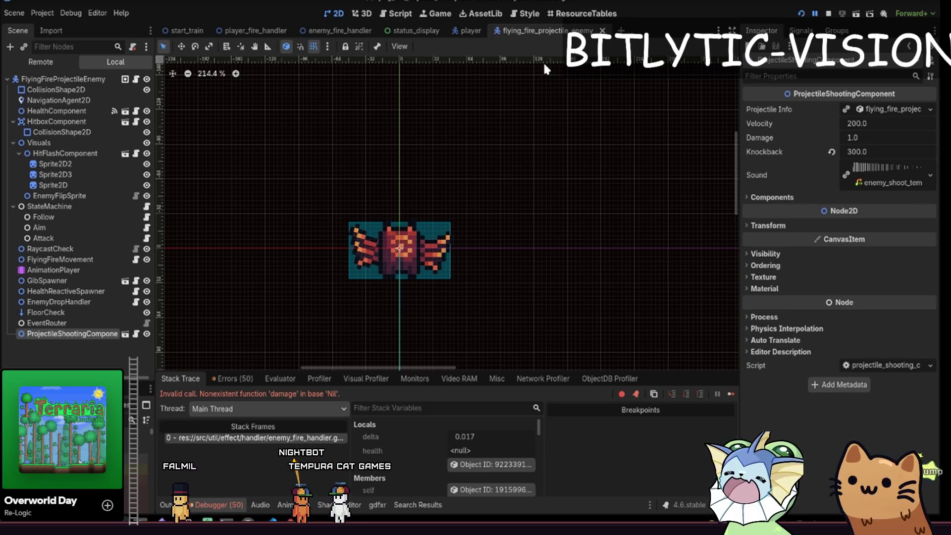
pyautogui.click(419, 30)
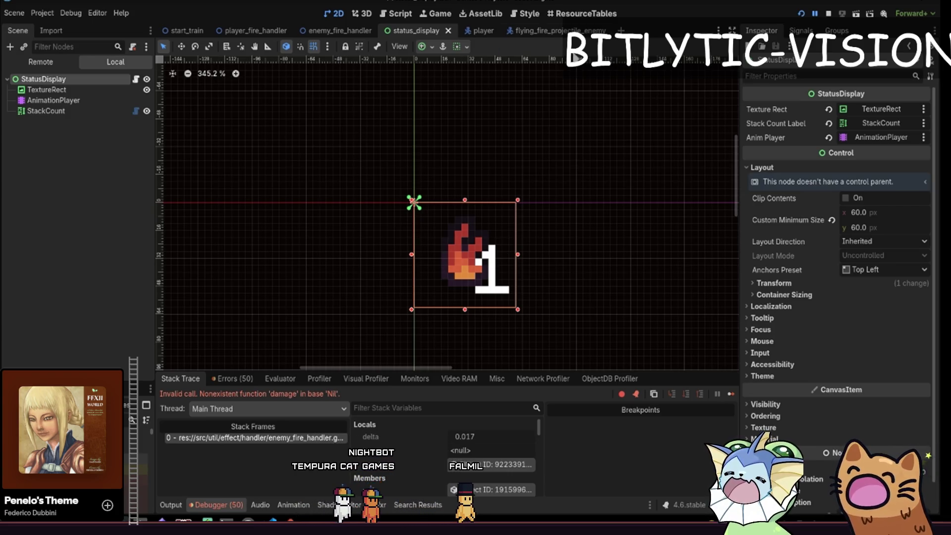
# Return to flying_fire_projectile_enemy and box-select its overlapping sprites in the viewport.
pyautogui.click(545, 31)
pyautogui.scroll(3, 417, 279)
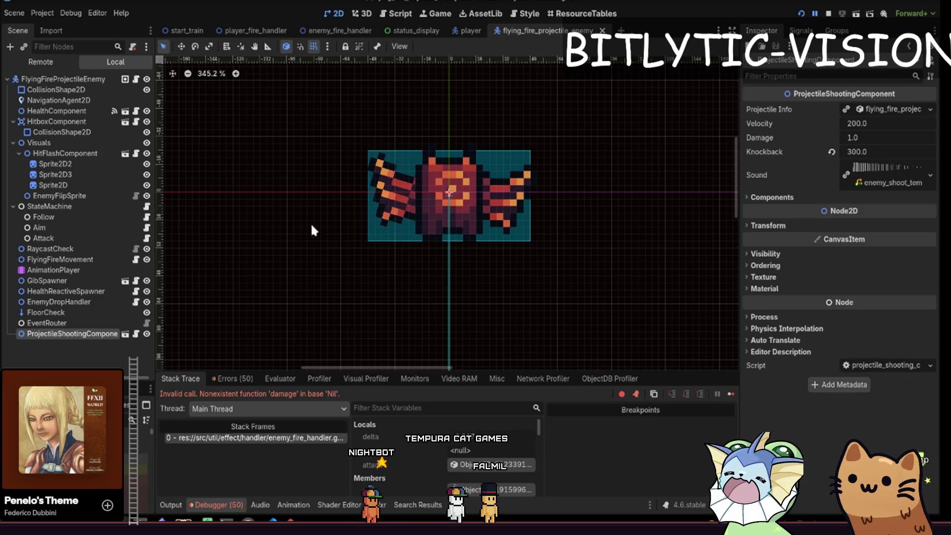
pyautogui.scroll(-2, 521, 203)
pyautogui.moveTo(563, 200); pyautogui.dragTo(350, 300)
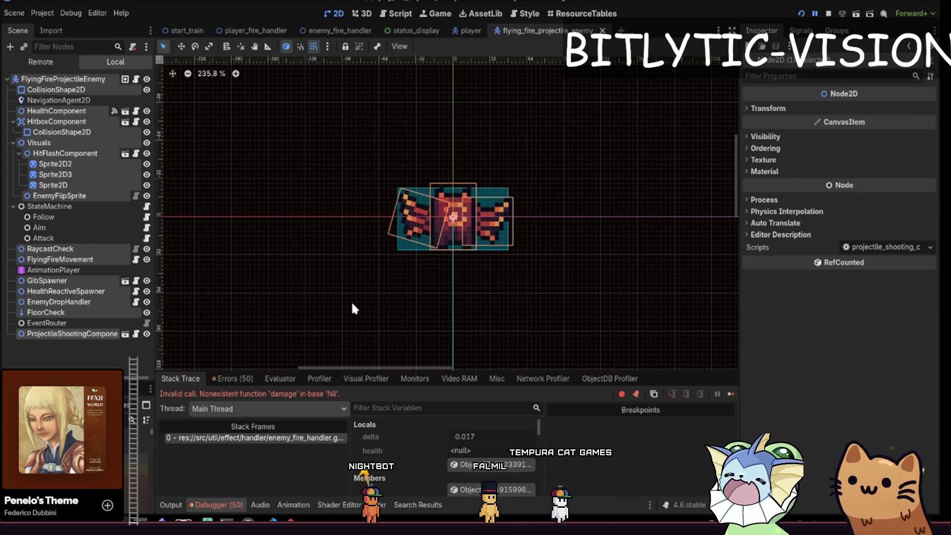
pyautogui.moveTo(544, 147); pyautogui.dragTo(330, 290)
pyautogui.scroll(-2, 489, 279)
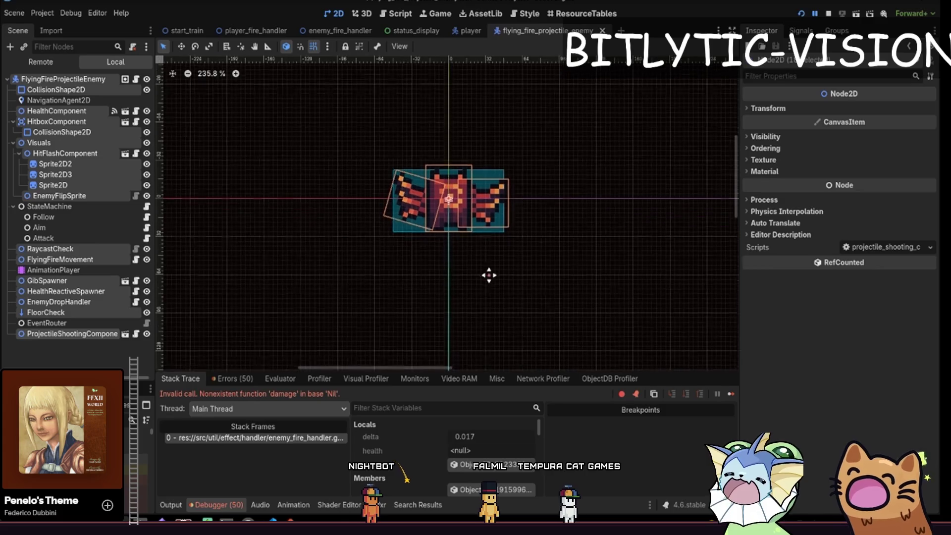
pyautogui.scroll(2, 539, 226)
pyautogui.click(561, 203)
pyautogui.moveTo(560, 203); pyautogui.dragTo(503, 320)
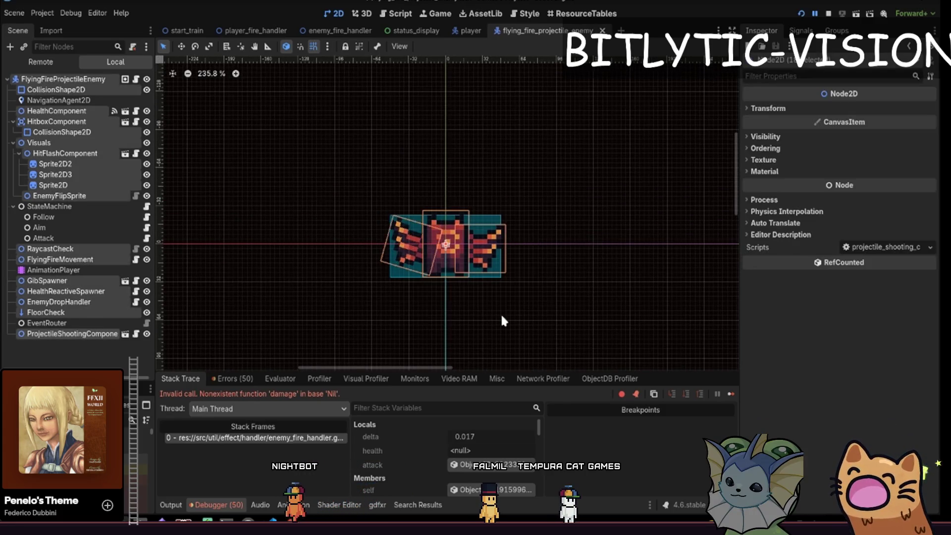
pyautogui.click(539, 146)
pyautogui.moveTo(541, 149); pyautogui.dragTo(349, 265)
pyautogui.click(557, 144)
pyautogui.moveTo(557, 144); pyautogui.dragTo(305, 288)
pyautogui.moveTo(552, 120)
pyautogui.mouseDown()
pyautogui.moveTo(292, 302)
pyautogui.moveTo(244, 187)
pyautogui.mouseUp()
# Select Sprite2D2, Sprite2D3 and Sprite2D in the Scene dock, then box-select them again.
pyautogui.click(52, 165)
pyautogui.keyDown('shift'); pyautogui.click(53, 185); pyautogui.keyUp('shift')
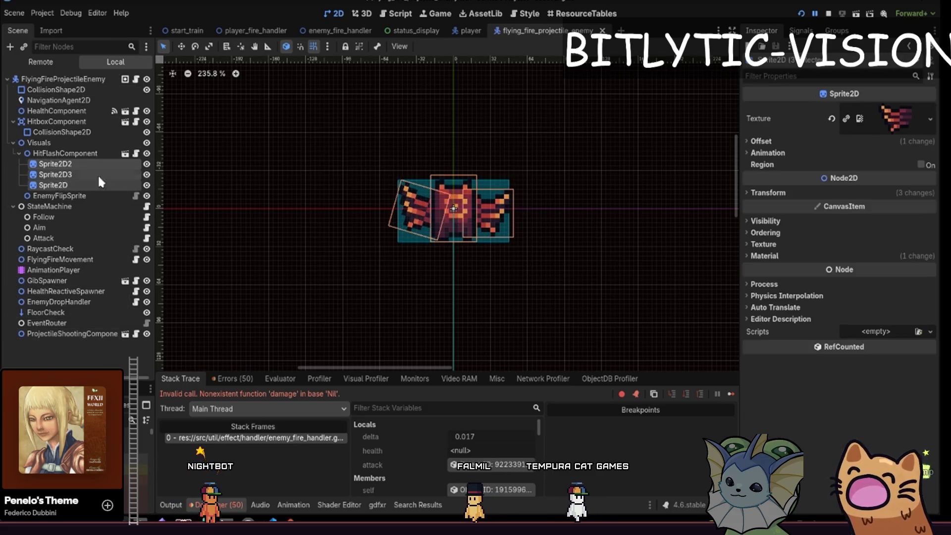
pyautogui.click(558, 139)
pyautogui.moveTo(555, 134); pyautogui.dragTo(391, 263)
pyautogui.click(538, 139)
pyautogui.moveTo(541, 135); pyautogui.dragTo(314, 313)
pyautogui.click(547, 143)
pyautogui.moveTo(549, 147); pyautogui.dragTo(500, 216)
# Click through the overlapping left wing, body and right wing sprites, then deselect and inspect the root.
pyautogui.click(426, 273)
pyautogui.click(402, 283)
pyautogui.click(375, 282)
pyautogui.click(409, 283)
pyautogui.click(410, 281)
pyautogui.click(410, 281)
pyautogui.click(382, 277)
pyautogui.click(421, 275)
pyautogui.click(402, 281)
pyautogui.click(399, 279)
pyautogui.click(443, 276)
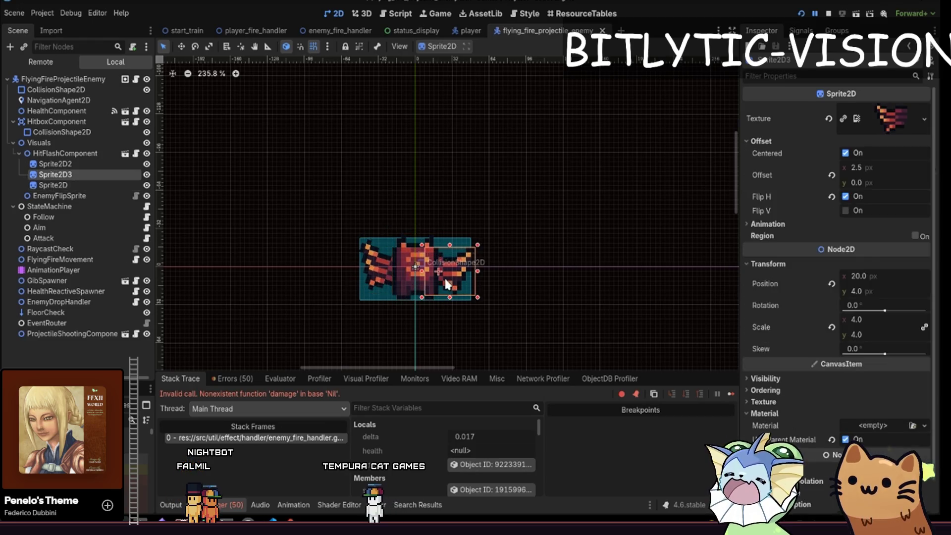
pyautogui.click(382, 279)
pyautogui.click(429, 281)
pyautogui.click(405, 280)
pyautogui.click(411, 286)
pyautogui.click(411, 283)
pyautogui.click(402, 282)
pyautogui.click(387, 280)
pyautogui.click(423, 282)
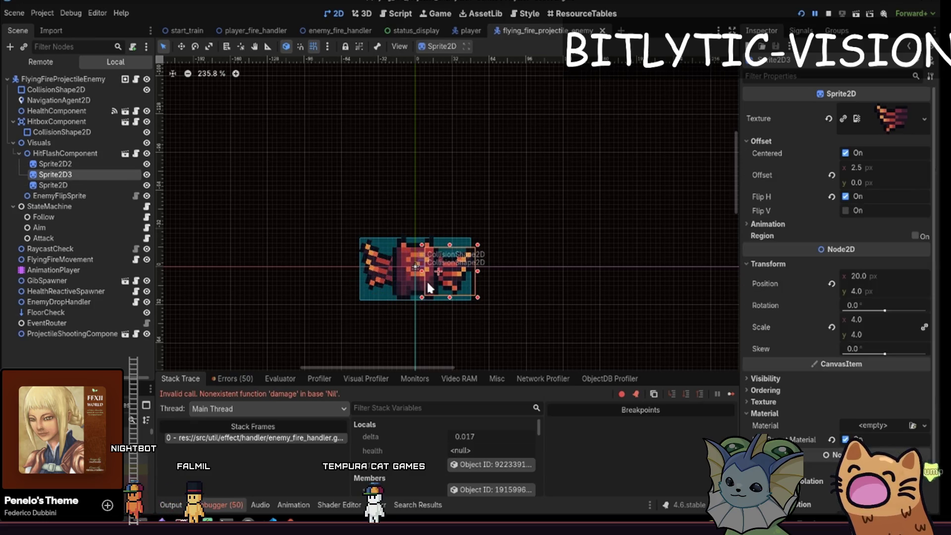
pyautogui.click(558, 222)
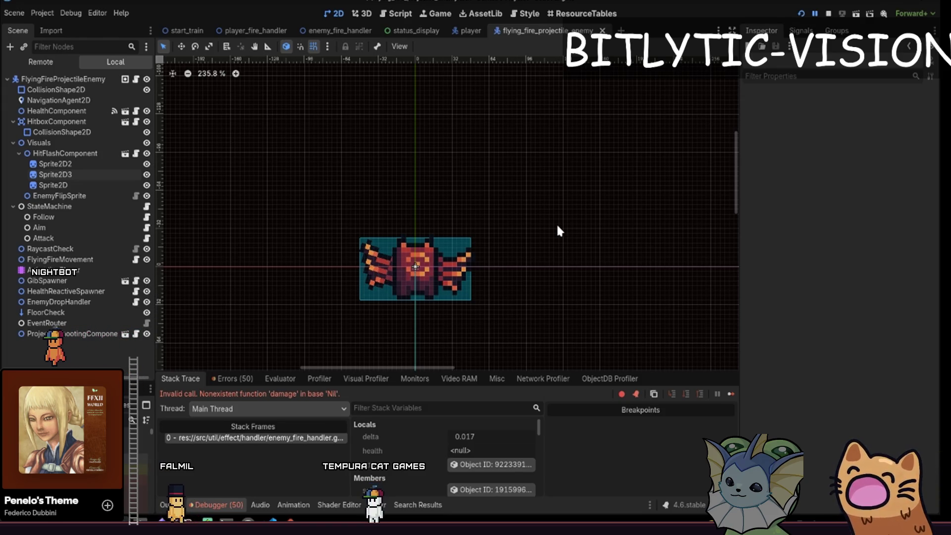
pyautogui.click(63, 79)
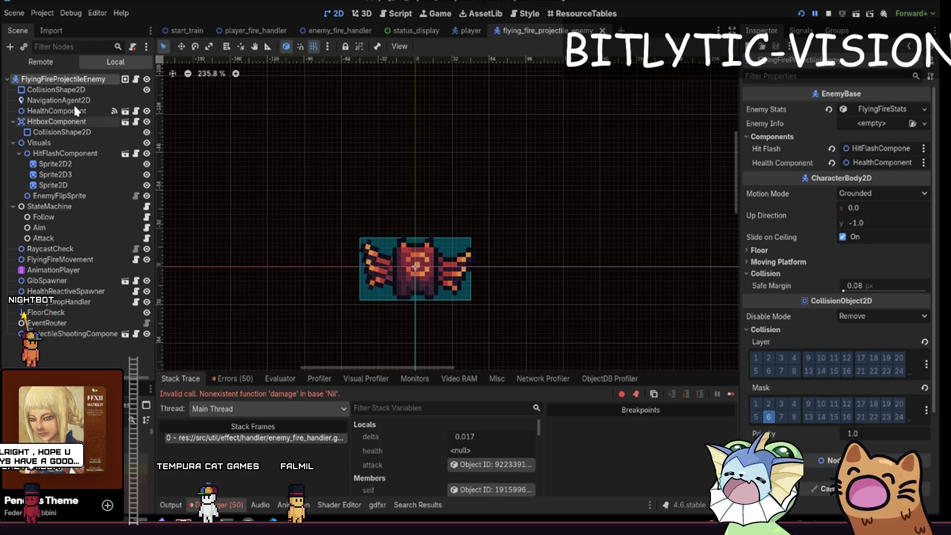
pyautogui.click(68, 142)
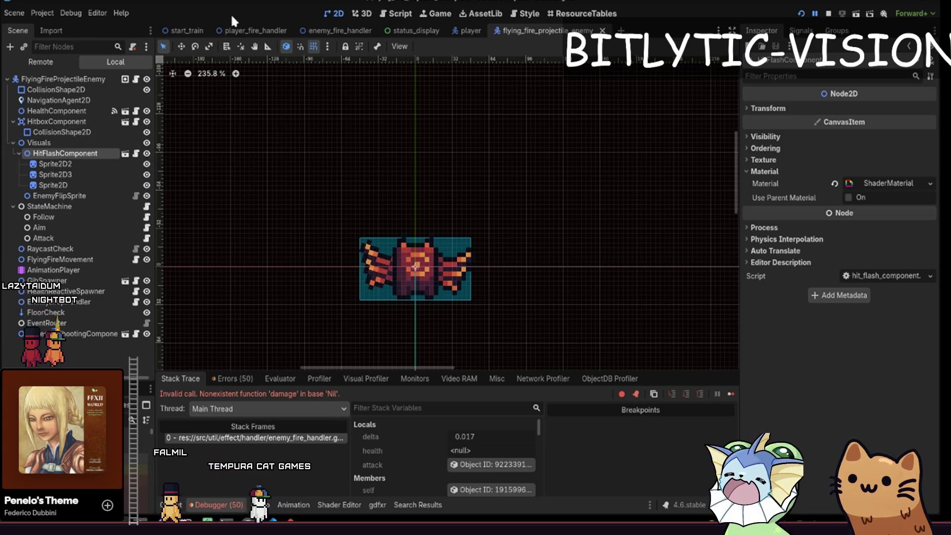
pyautogui.click(322, 30)
pyautogui.click(515, 29)
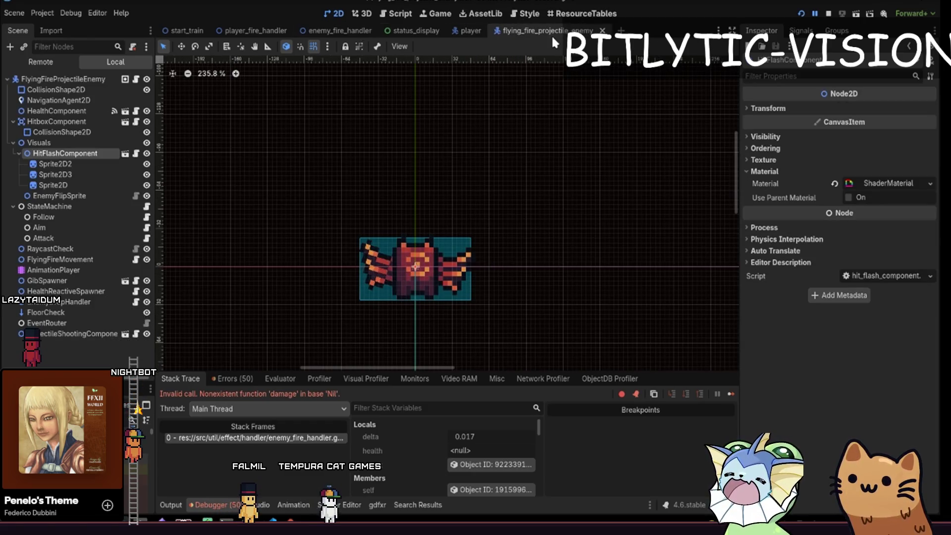
# Quick-open worm_Enemy.tscn and select its StateMachine node.
pyautogui.hotkey('alt', 'shift', 'o')
pyautogui.write('worm_')
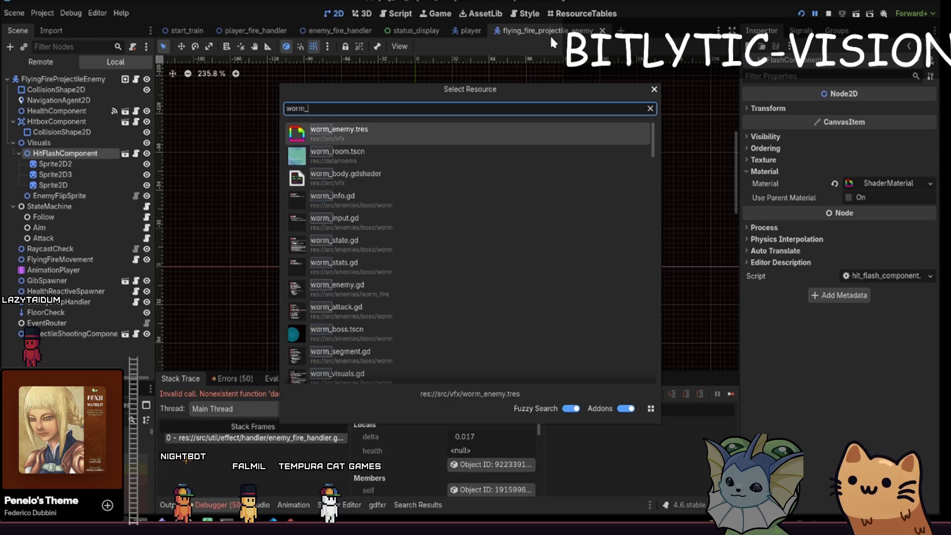
pyautogui.press('BackSpace')
pyautogui.press('BackSpace')
pyautogui.press('BackSpace')
pyautogui.write('fire_worm')
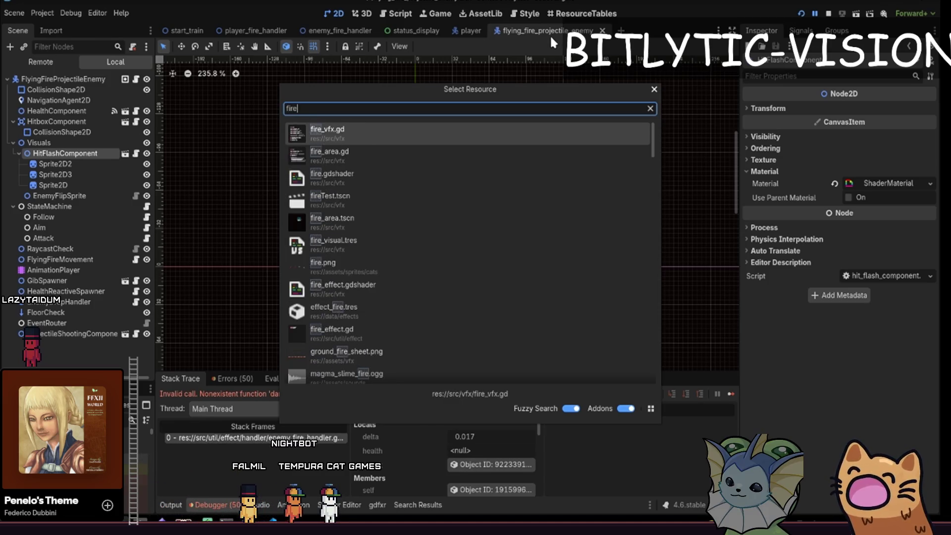
pyautogui.hotkey('ctrl', 'a')
pyautogui.write('worm_Enemy')
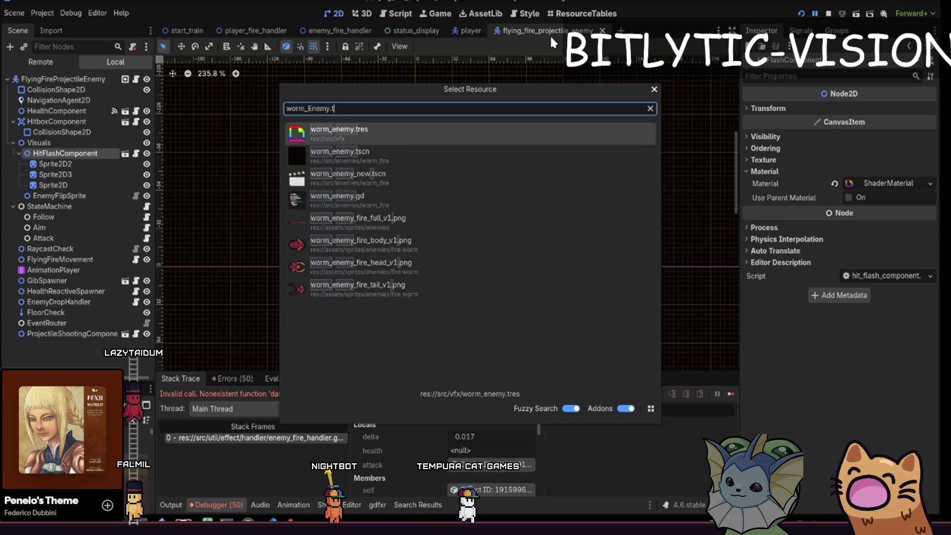
pyautogui.write('.tscn')
pyautogui.press('Return')
pyautogui.click(57, 142)
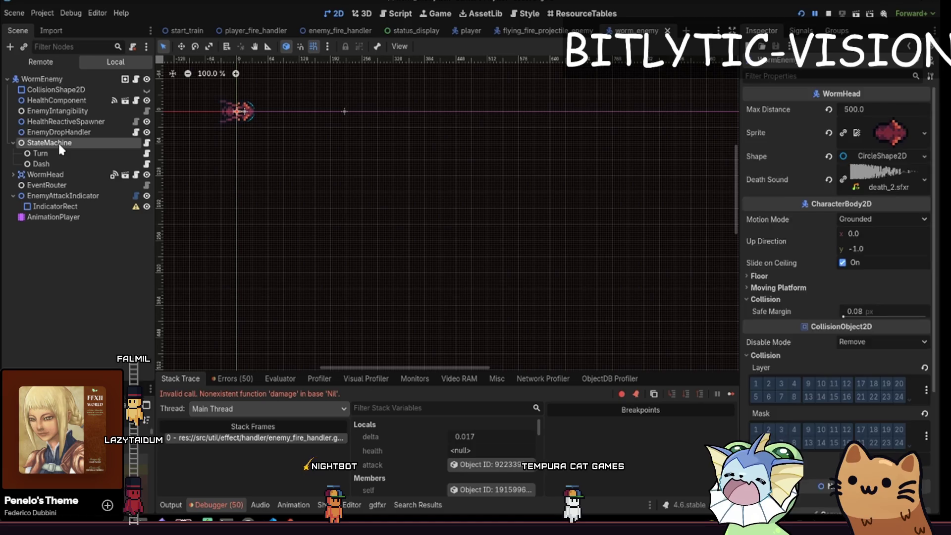
# Inspect the WormEnemy nodes: EventRouter, CollisionShape2D, HealthReactiveSpawner, EnemyDropHandler, StateMachine and WormHead.
pyautogui.click(55, 185)
pyautogui.click(76, 93)
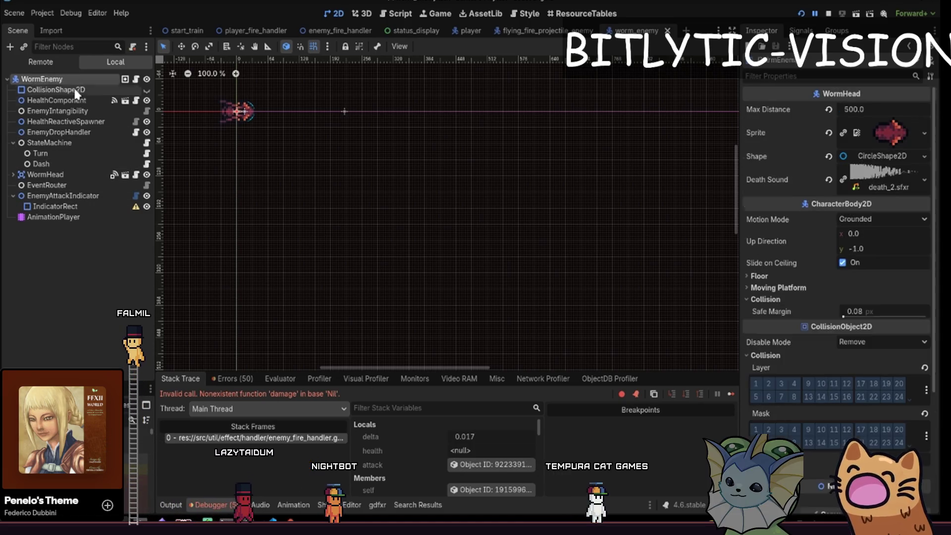
pyautogui.click(58, 110)
pyautogui.click(73, 79)
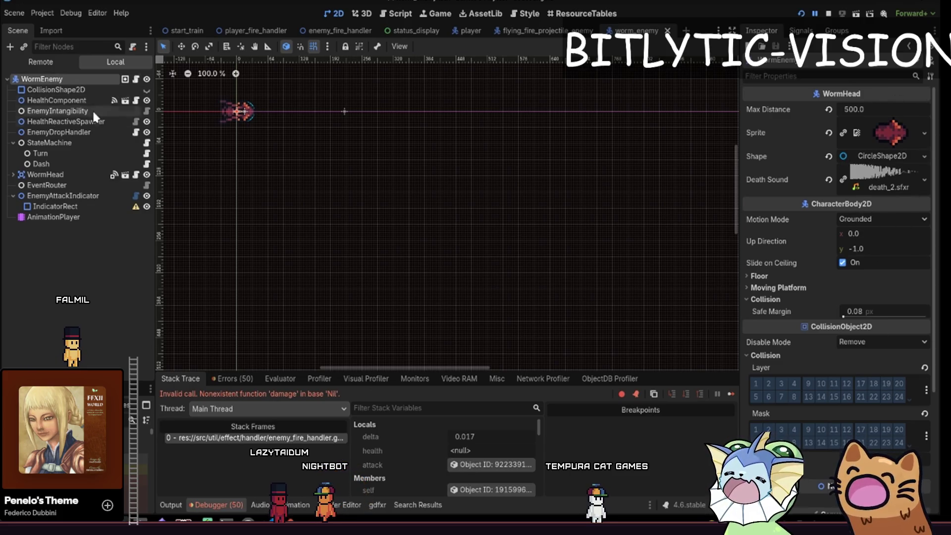
pyautogui.click(58, 122)
pyautogui.click(60, 132)
pyautogui.click(58, 122)
pyautogui.click(60, 132)
pyautogui.click(61, 143)
pyautogui.click(59, 175)
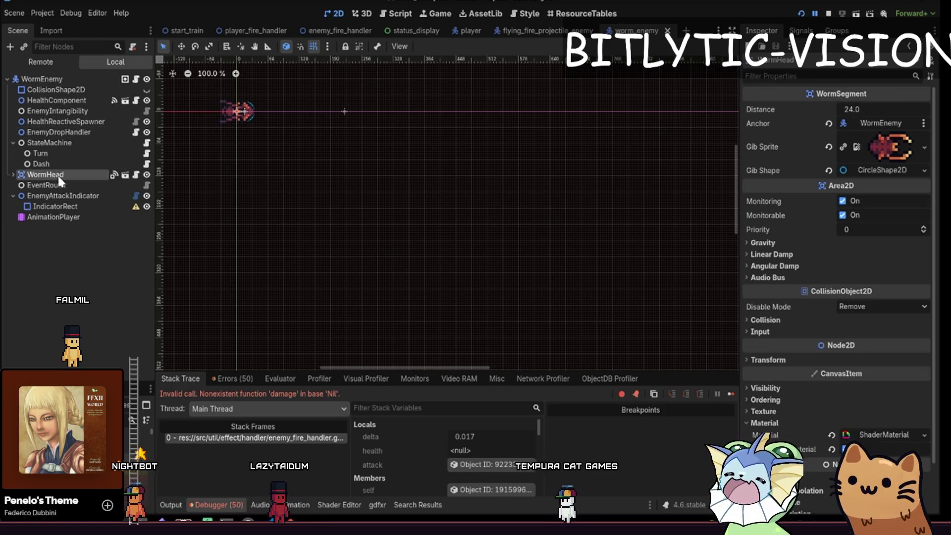
# Expand and collapse WormHead's child nodes several times.
pyautogui.click(12, 174)
pyautogui.click(13, 174)
pyautogui.click(13, 174)
pyautogui.click(13, 175)
pyautogui.click(13, 175)
pyautogui.click(13, 174)
# Preview WormHead's shader material and its parameters, then stop the running debug session.
pyautogui.click(879, 433)
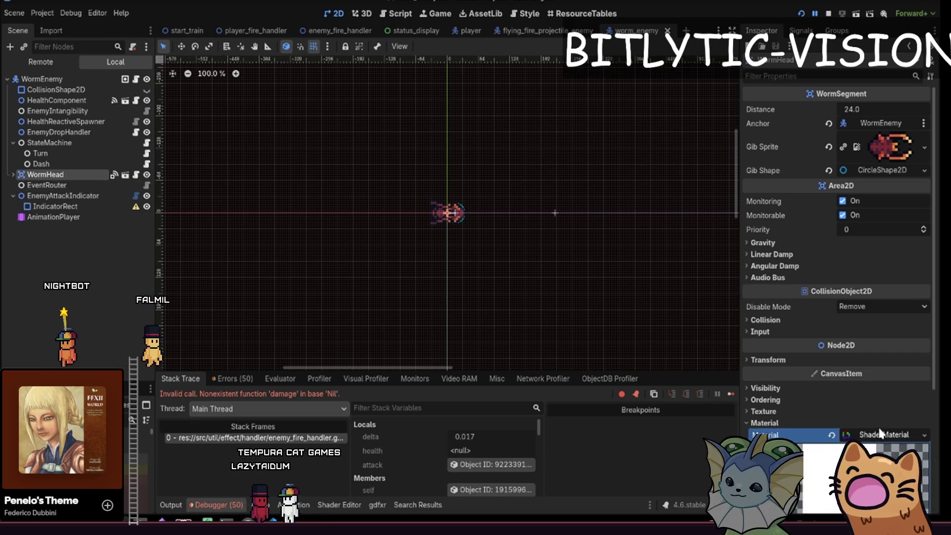
pyautogui.scroll(-5, 880, 434)
pyautogui.click(826, 369)
pyautogui.click(825, 366)
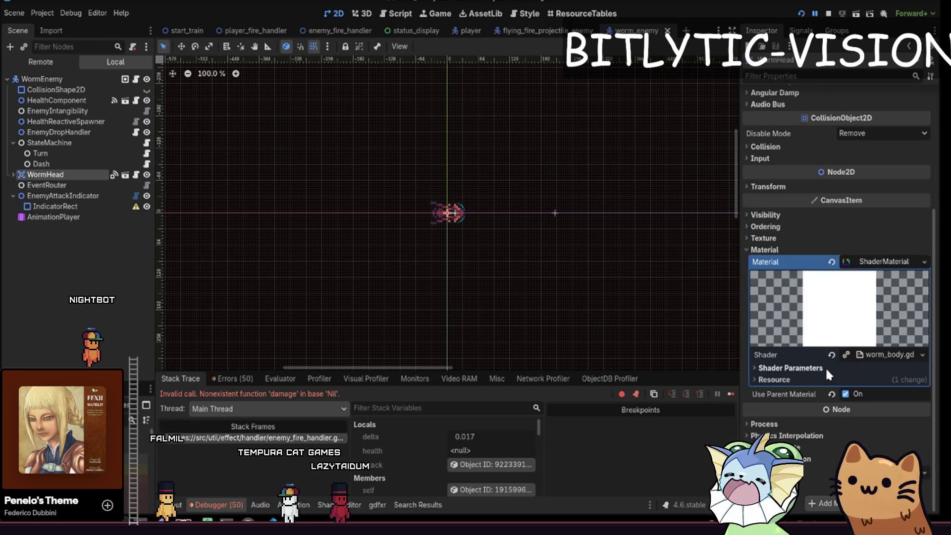
pyautogui.click(882, 250)
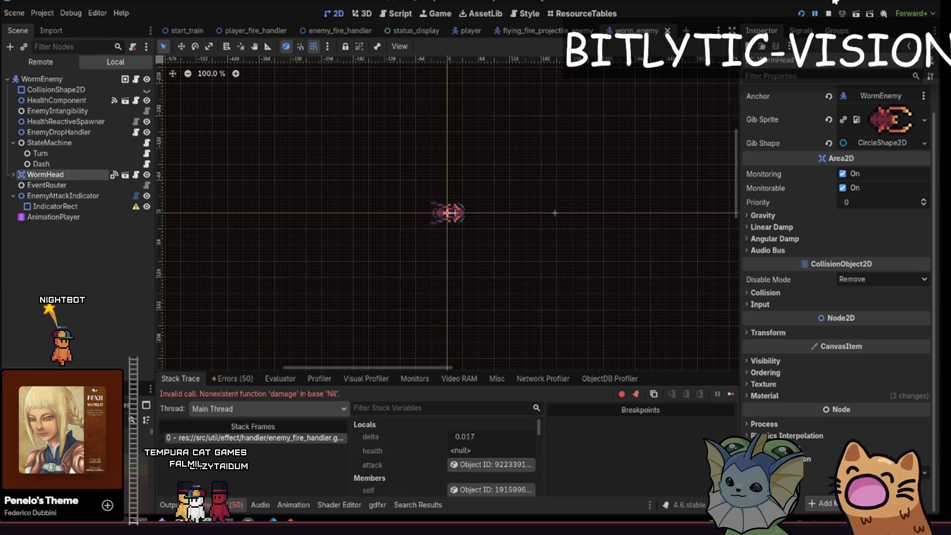
pyautogui.click(828, 13)
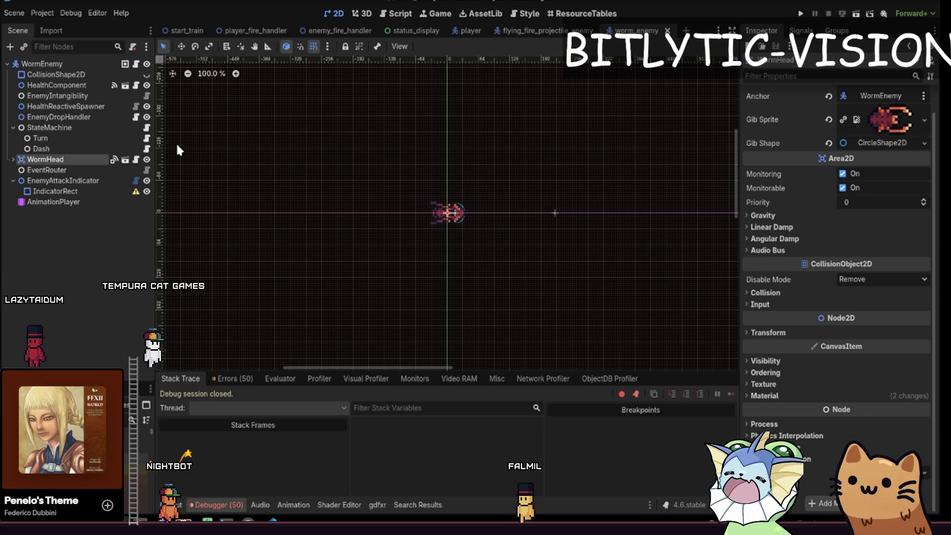
# In Obsidian, add a VFX-level task about not applying effects to the crystals, then return to Godot.
pyautogui.hotkey('alt', 'Tab')
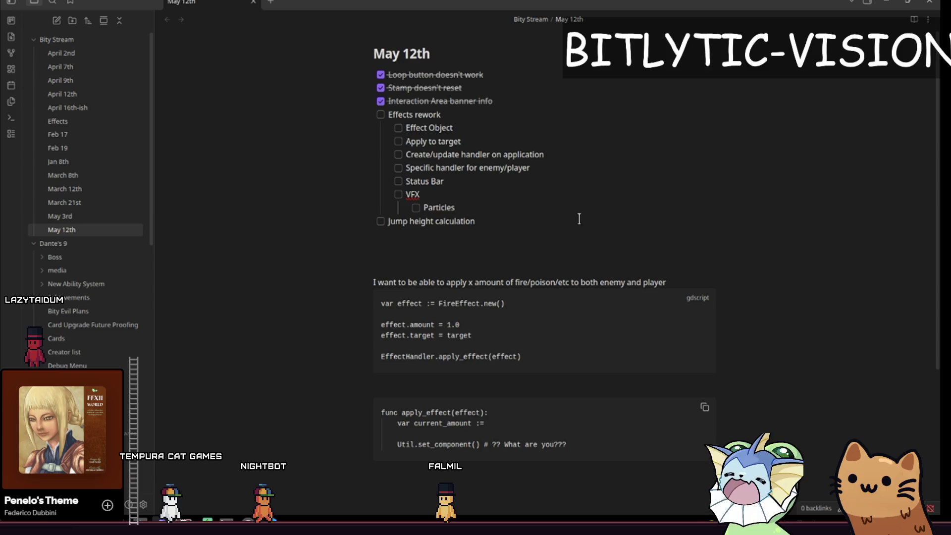
pyautogui.click(562, 202)
pyautogui.press('Return')
pyautogui.hotkey('shift', 'Tab')
pyautogui.write("Don't appl")
pyautogui.write('y effects to')
pyautogui.write(' non')
pyautogui.press('BackSpace')
pyautogui.press('BackSpace')
pyautogui.press('BackSpace')
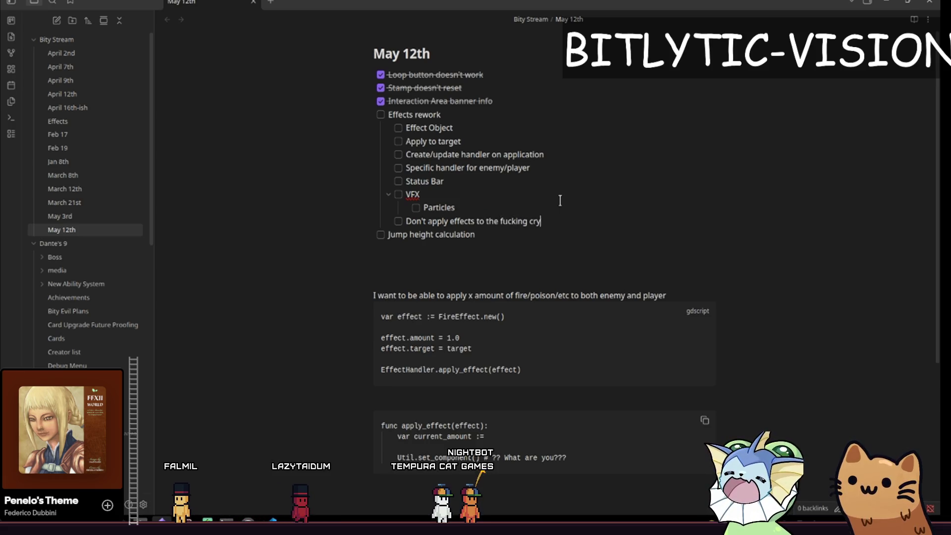
pyautogui.write('stals')
pyautogui.hotkey('alt', 'Tab')
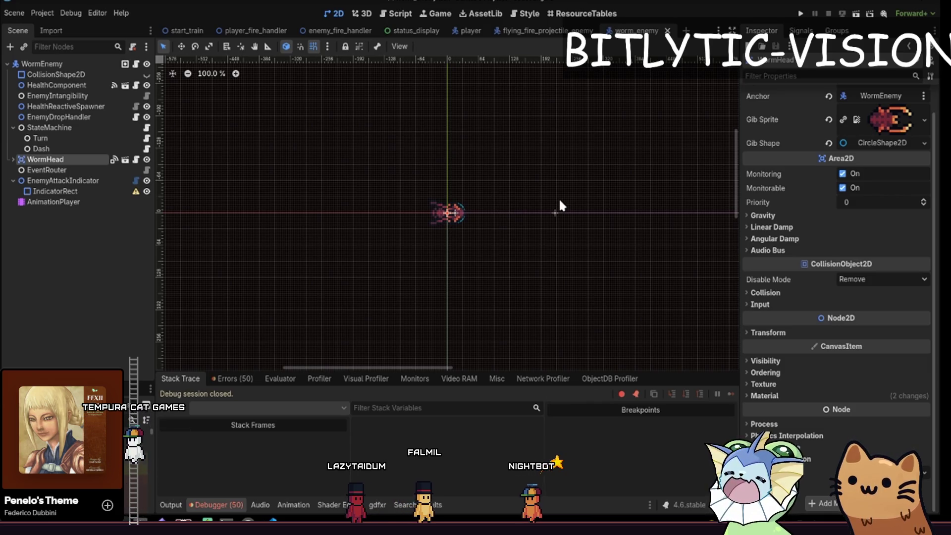
# Open enemy_fire_handler's script, delete the FireEffect cast line in apply_effect, and save.
pyautogui.moveTo(90, 368); pyautogui.dragTo(89, 256)
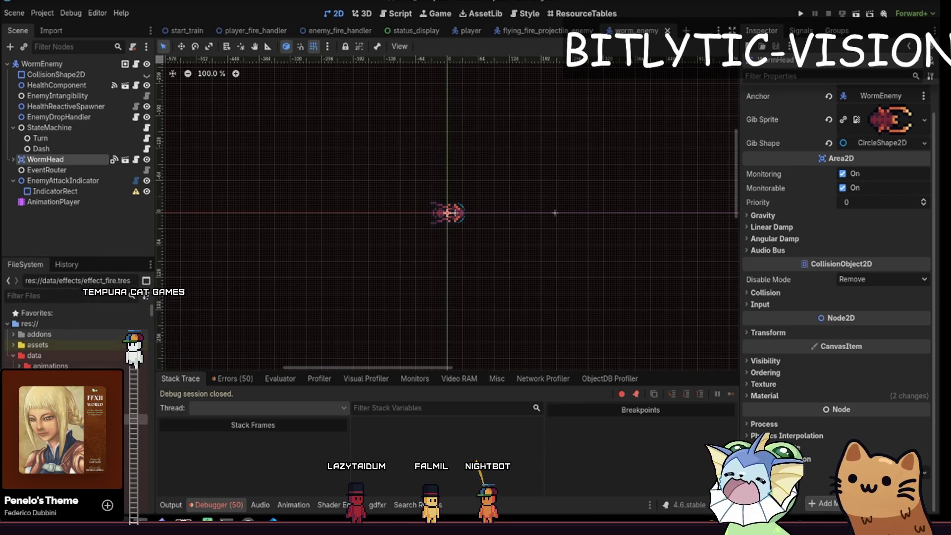
pyautogui.click(849, 255)
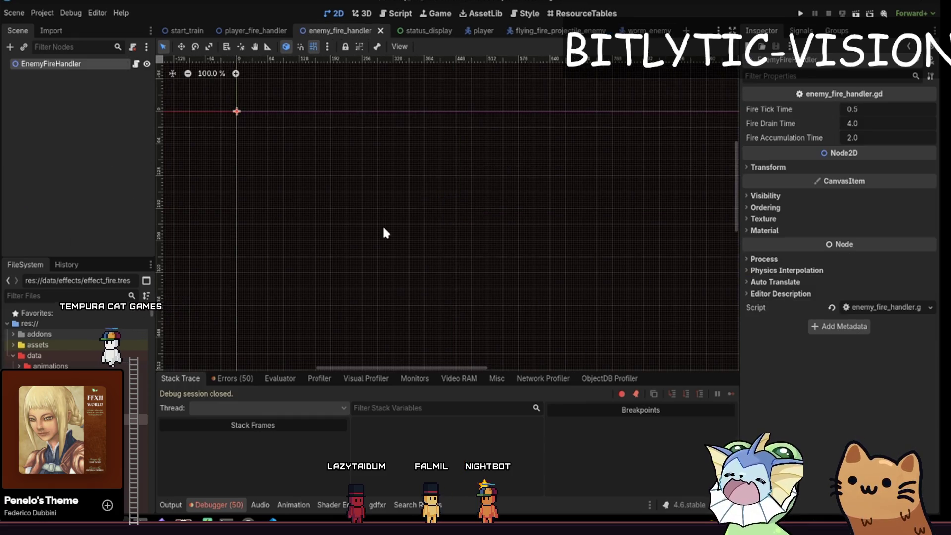
pyautogui.click(136, 64)
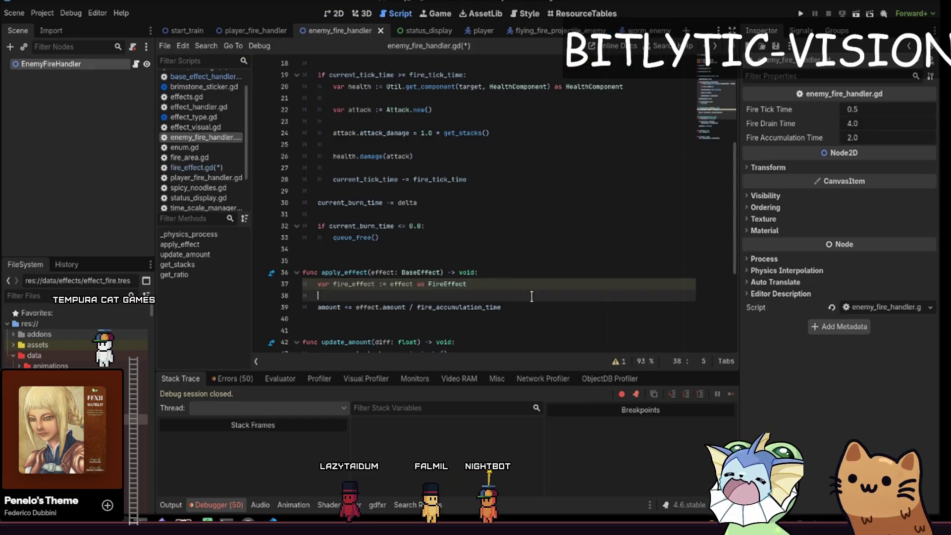
pyautogui.scroll(2, 502, 327)
pyautogui.press('BackSpace')
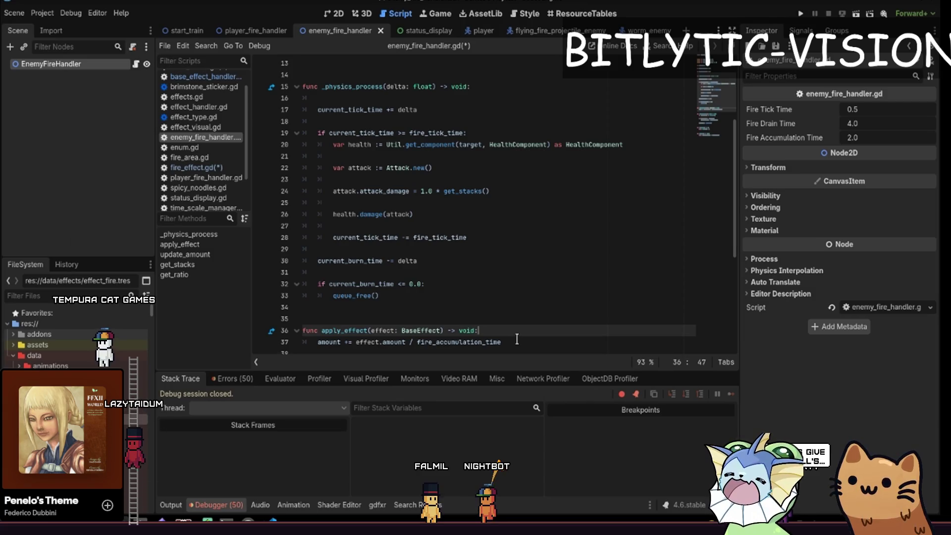
pyautogui.hotkey('ctrl', 's')
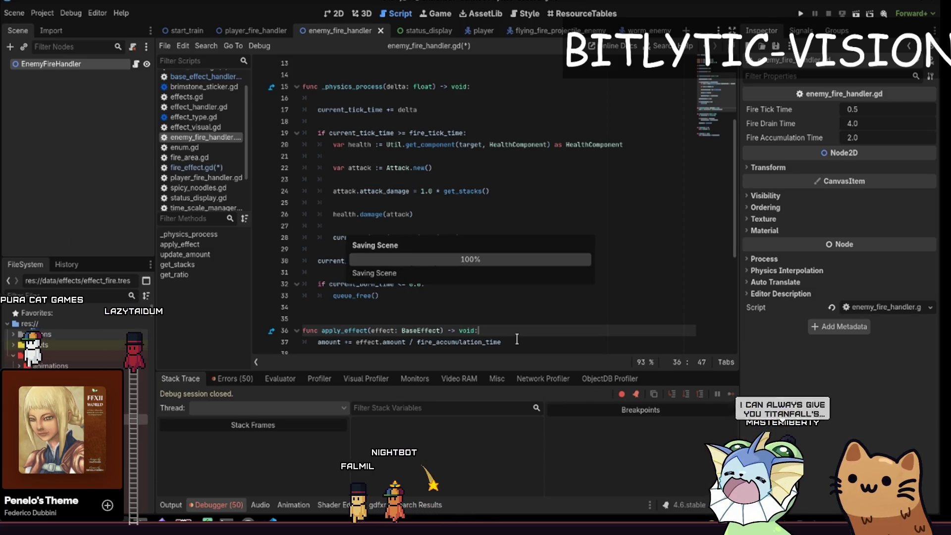